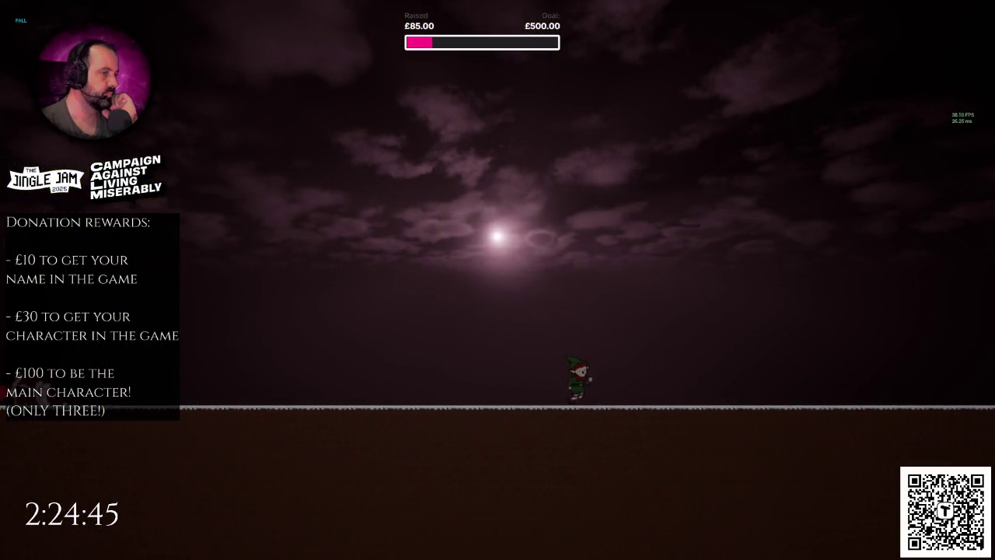
Step: End the play session, turn the view along the yellow corridor, and leave immersive mode
key(Escape)
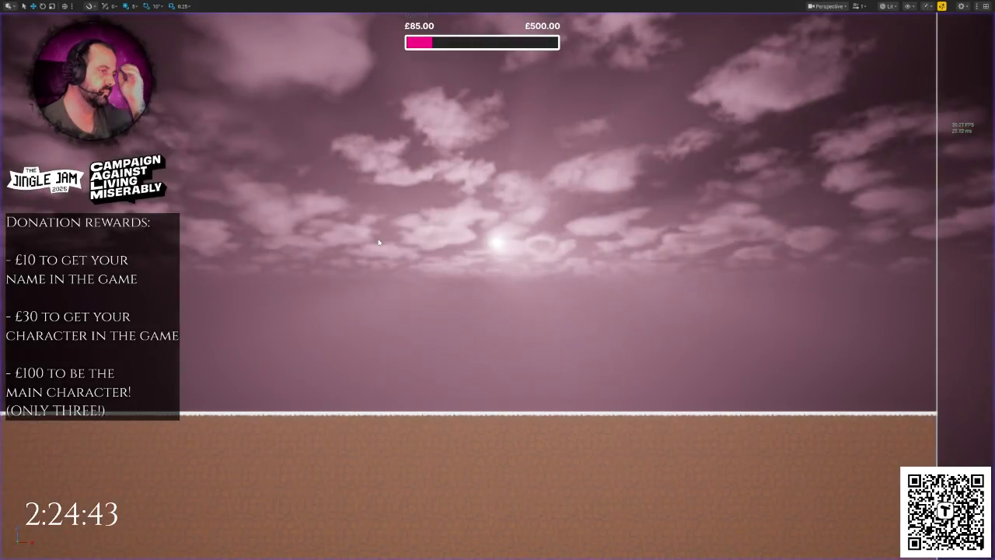
key(f)
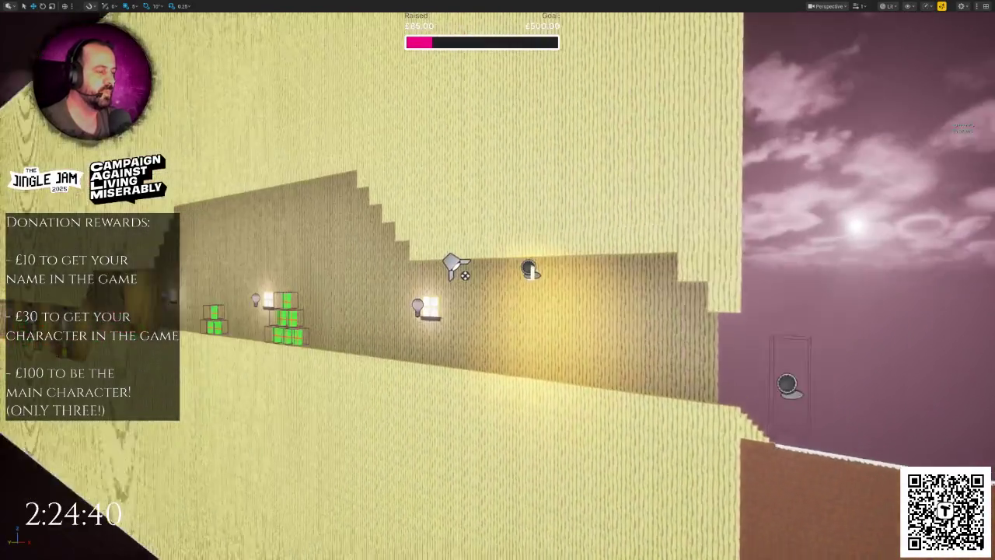
drag(429, 246, 335, 246)
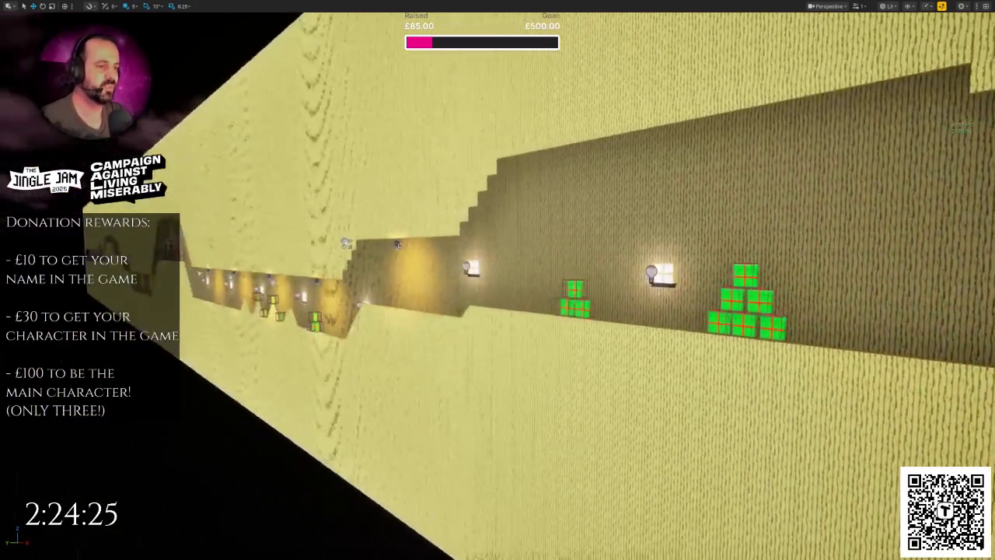
key(F11)
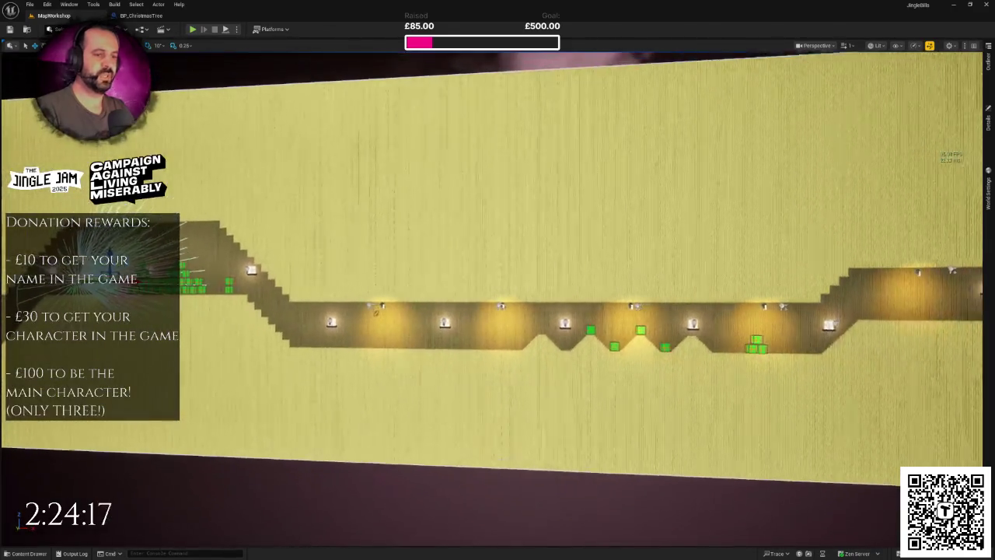
Step: Select the corridor wall lights, focus the tree actor, and open the Content Drawer at Materials
key(ctrl+v)
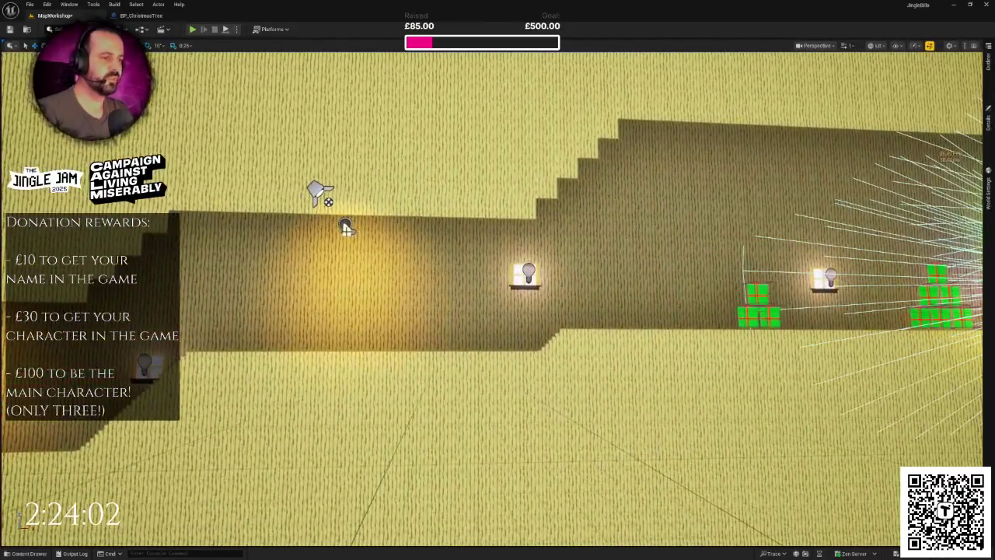
click(344, 226)
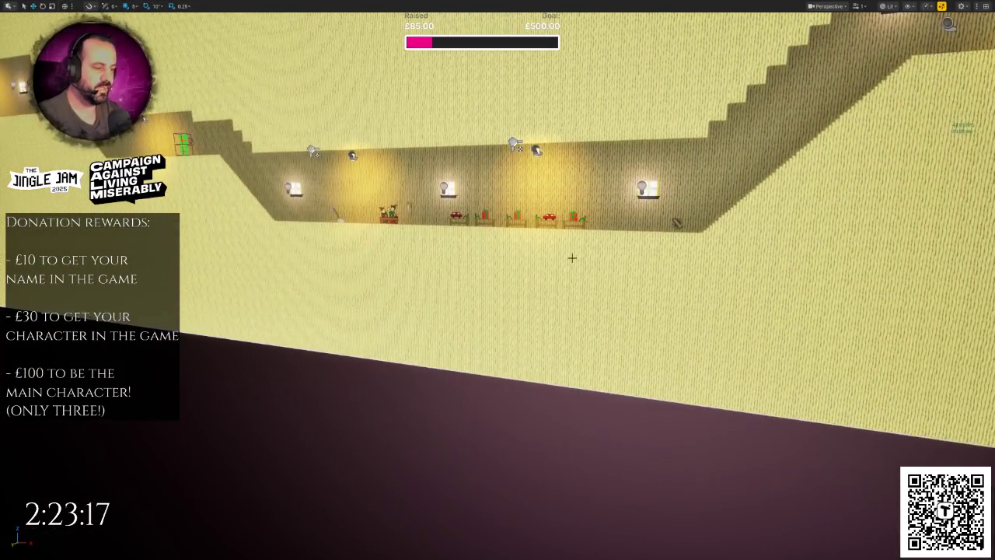
key(f)
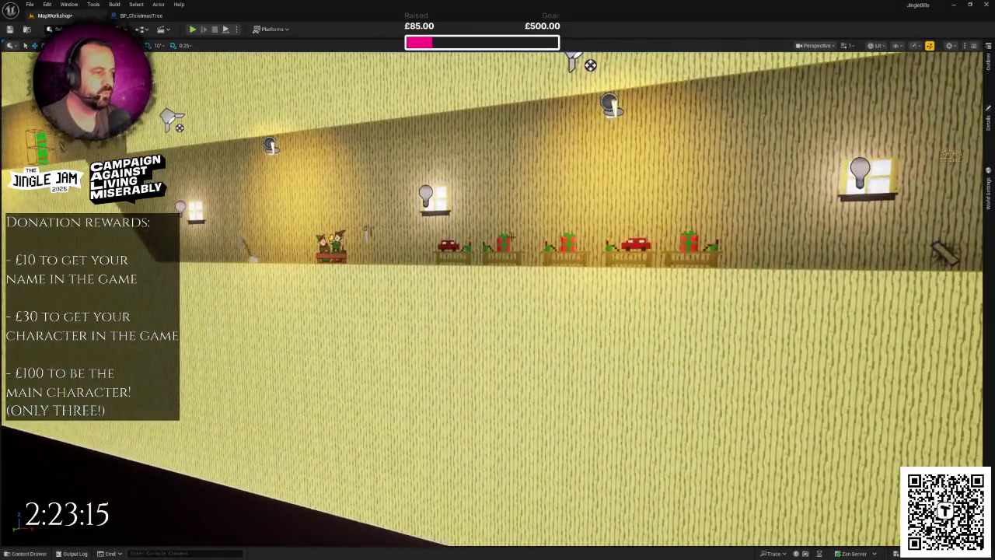
key(ctrl+space)
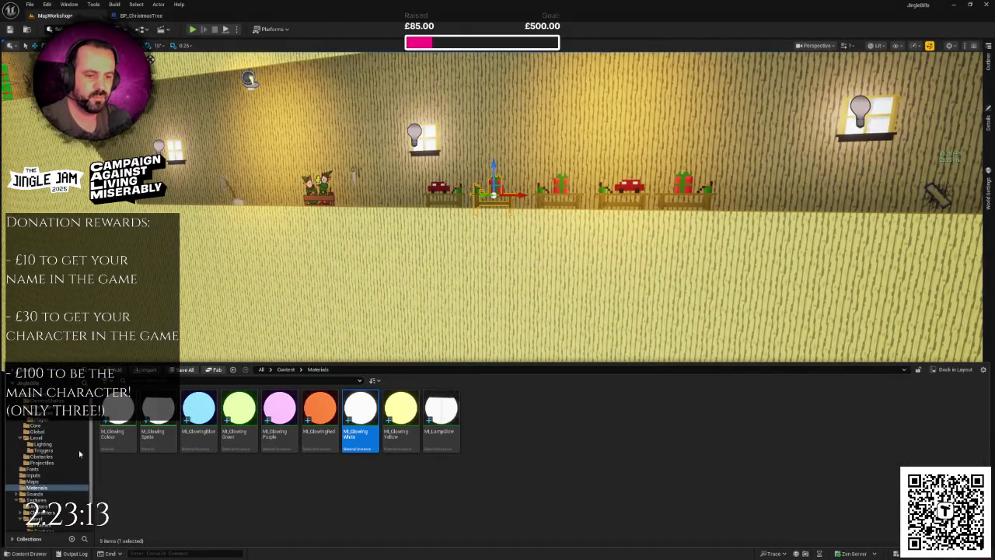
Step: Browse the sprite images in Textures > Level > Frames, then close the Content Drawer
scroll(65, 464, down, 1)
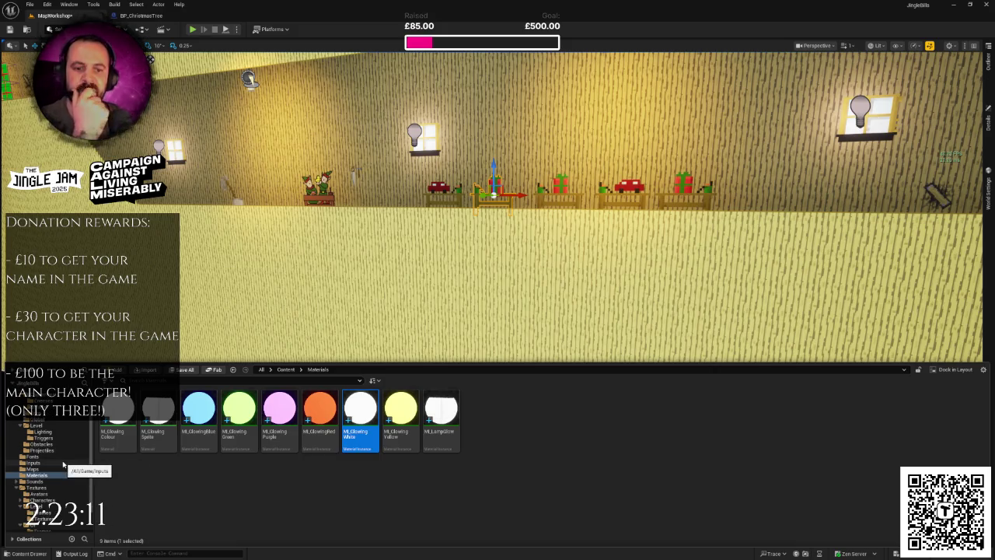
scroll(63, 465, down, 2)
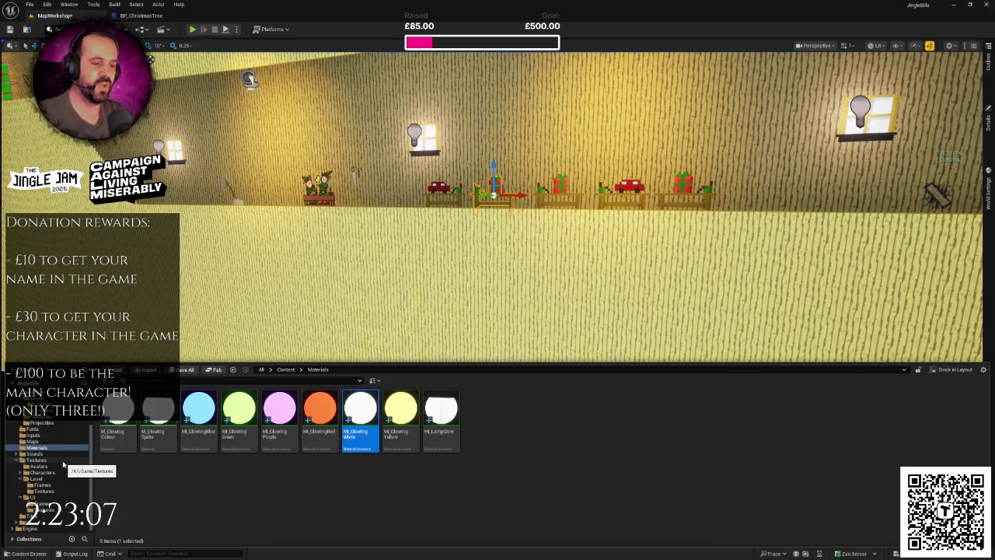
click(43, 461)
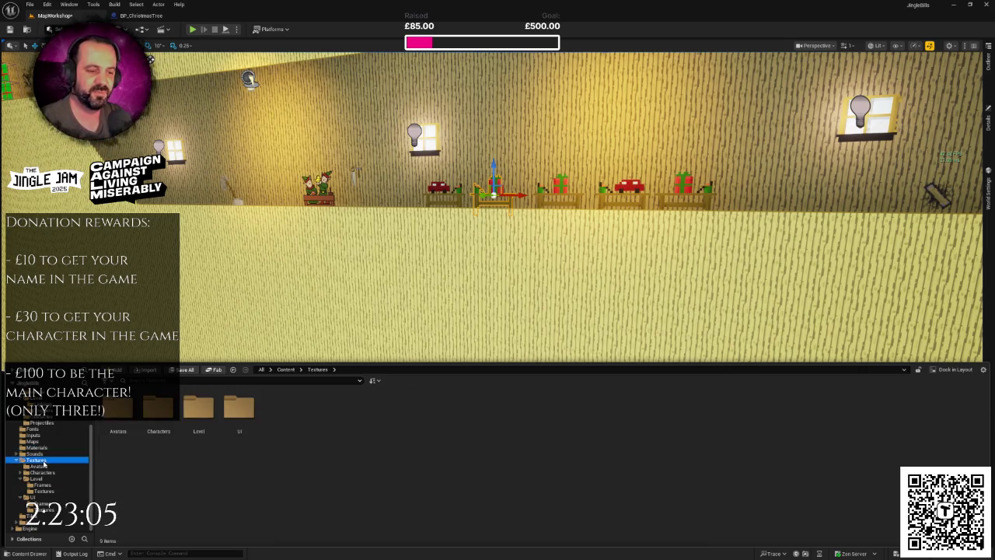
click(37, 478)
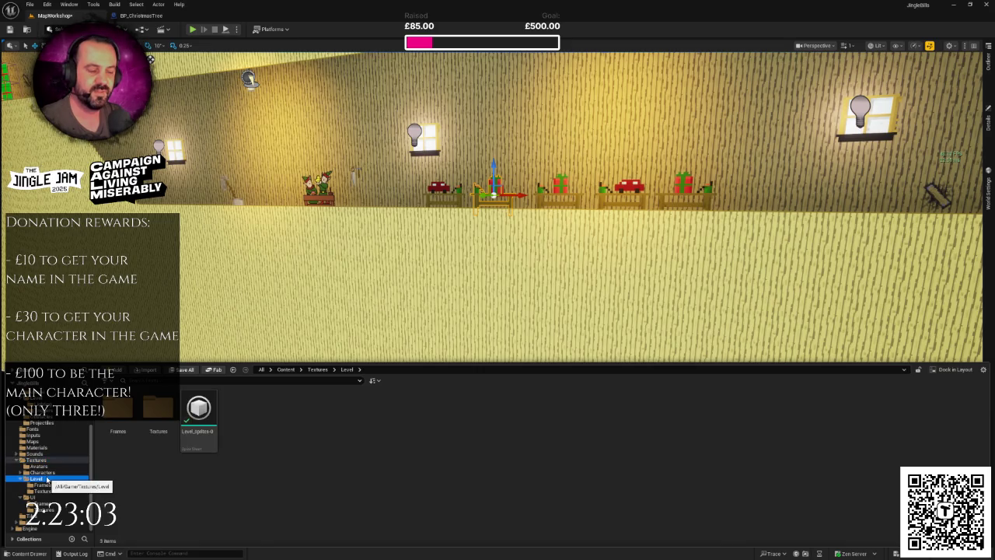
click(37, 461)
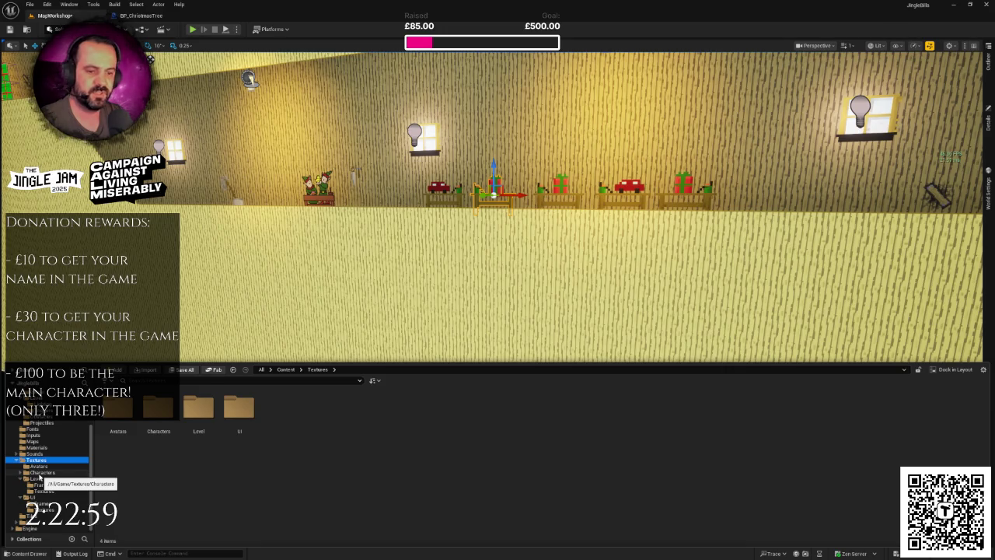
double_click(198, 406)
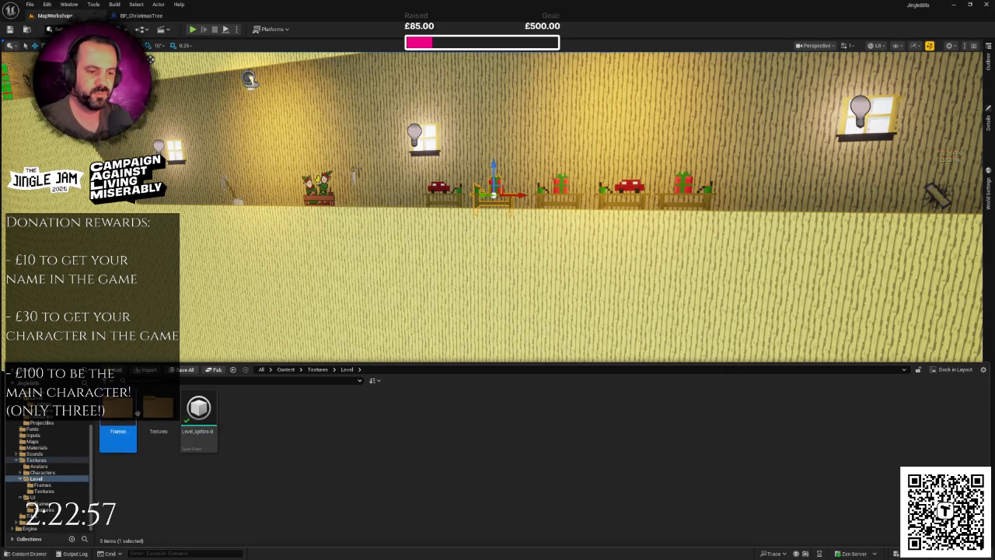
double_click(117, 412)
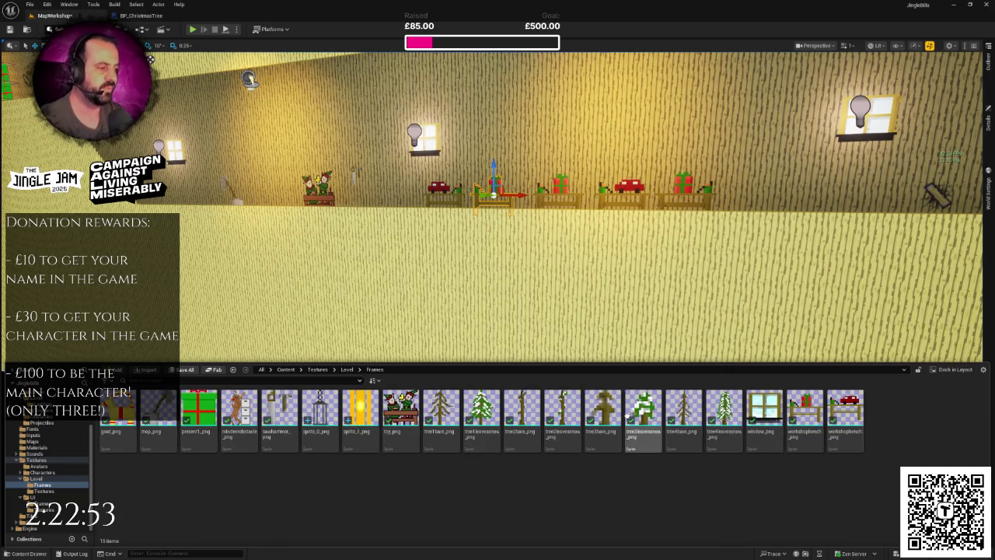
mouse_move(588, 406)
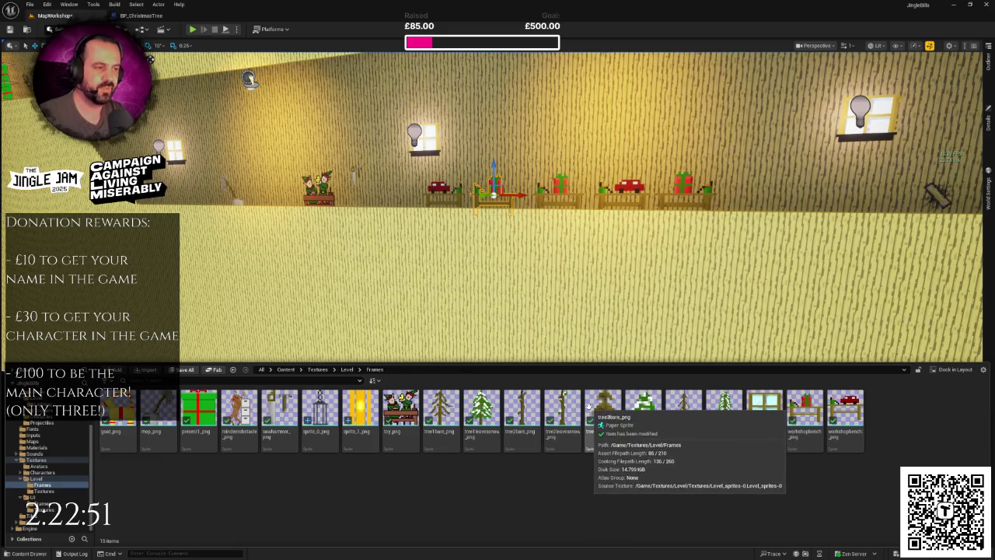
drag(522, 235, 549, 272)
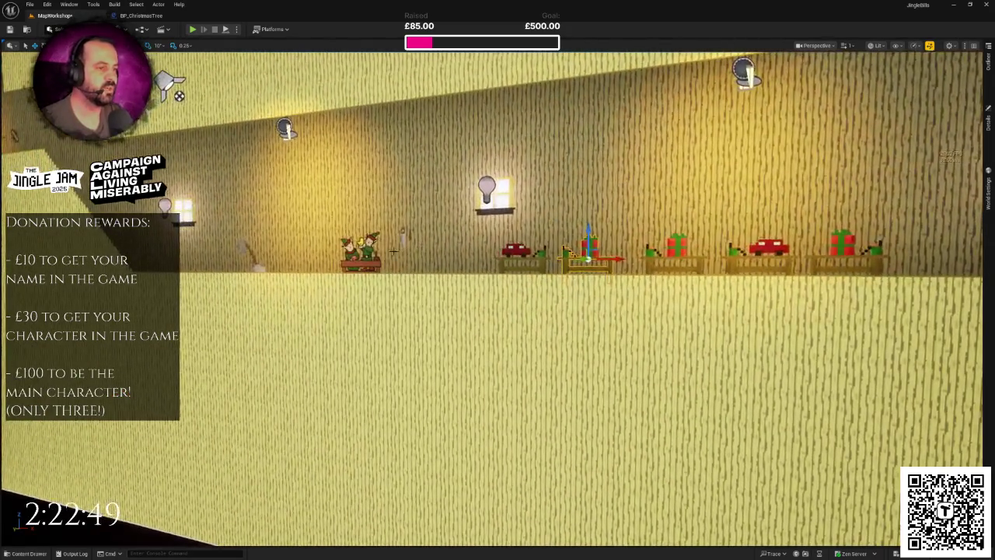
Step: Select the five workbenches, including the tree, gift and red car benches, and focus them
click(517, 250)
click(590, 247)
click(678, 247)
click(768, 249)
click(844, 243)
mouse_move(844, 243)
mouse_down()
mouse_move(458, 58)
mouse_move(373, 101)
mouse_move(327, 318)
mouse_up()
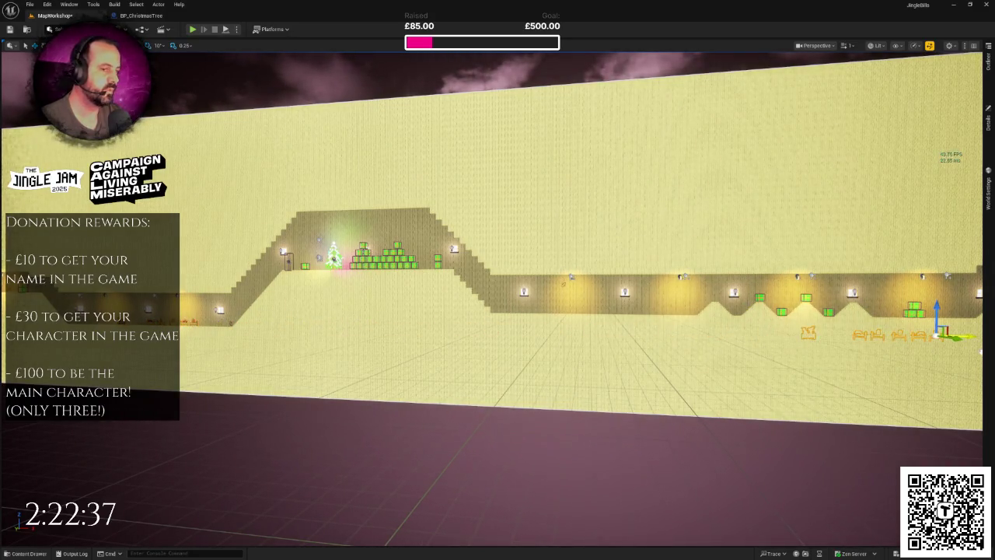
key(f)
Step: Slide the bench group right and lower it onto the platform beside the Christmas tree
mouse_move(568, 360)
mouse_down()
mouse_move(587, 361)
mouse_move(568, 360)
mouse_up()
mouse_move(500, 351)
mouse_down()
mouse_move(751, 351)
mouse_move(766, 336)
mouse_up()
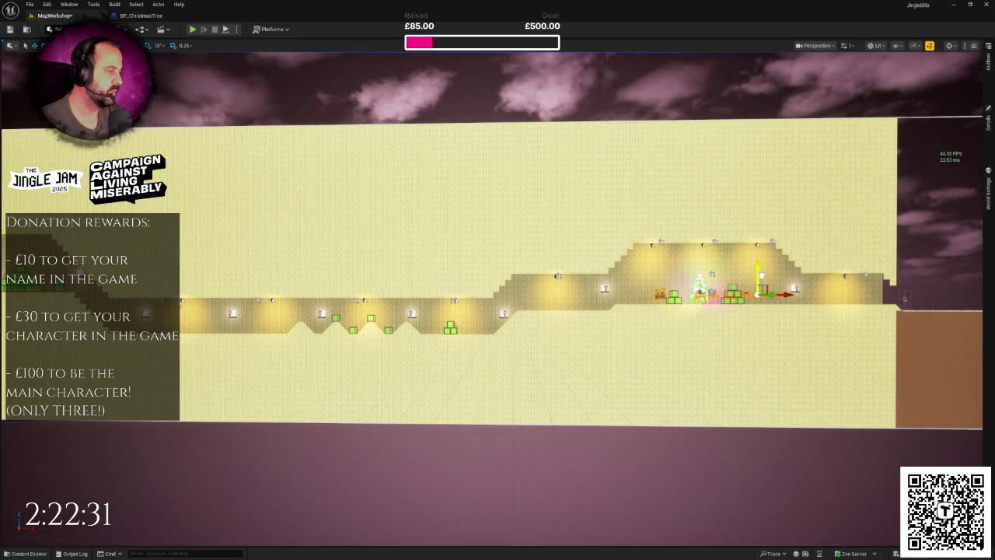
key(f)
scroll(676, 221, up, 5)
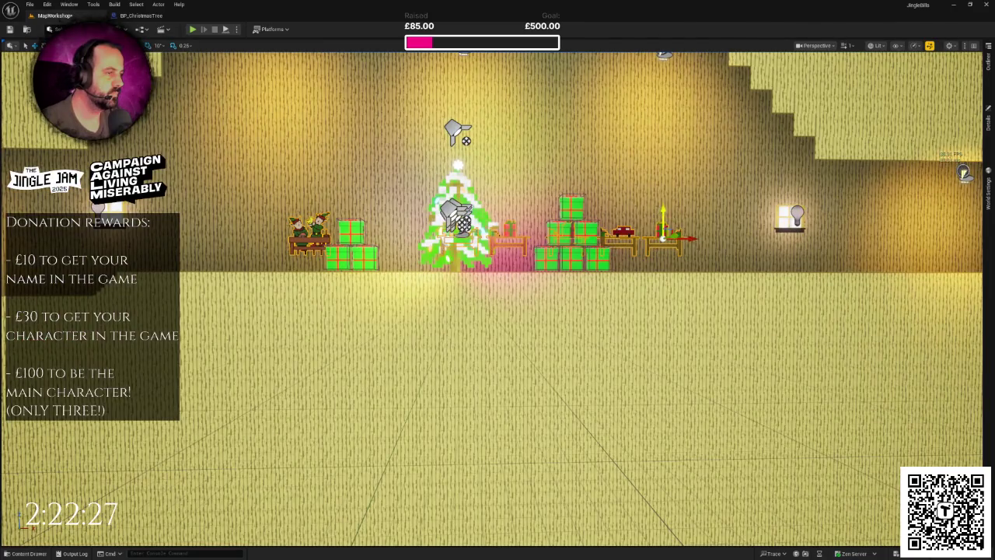
drag(663, 221, 664, 237)
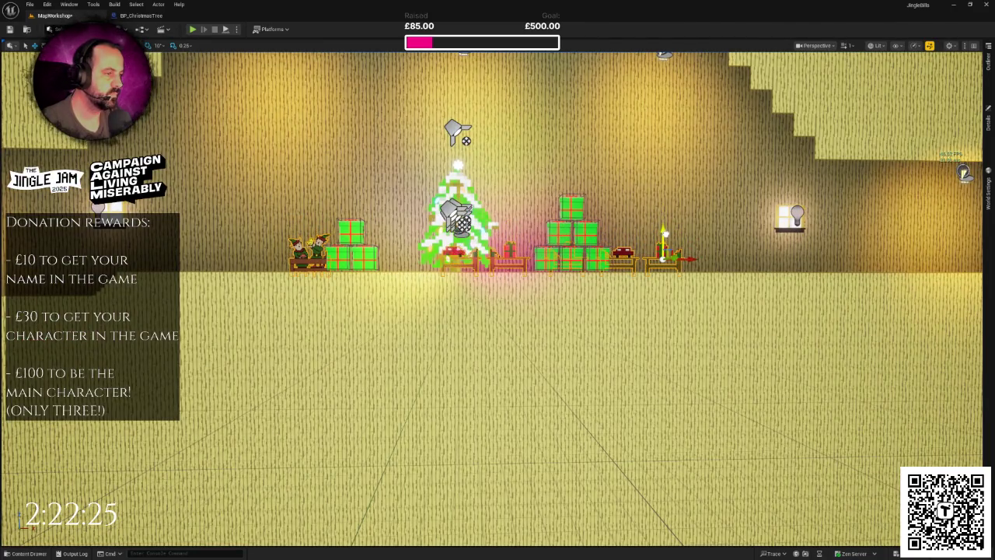
mouse_move(689, 259)
mouse_down()
mouse_move(675, 264)
mouse_move(926, 282)
mouse_move(695, 298)
mouse_move(882, 307)
mouse_up()
scroll(498, 280, up, 3)
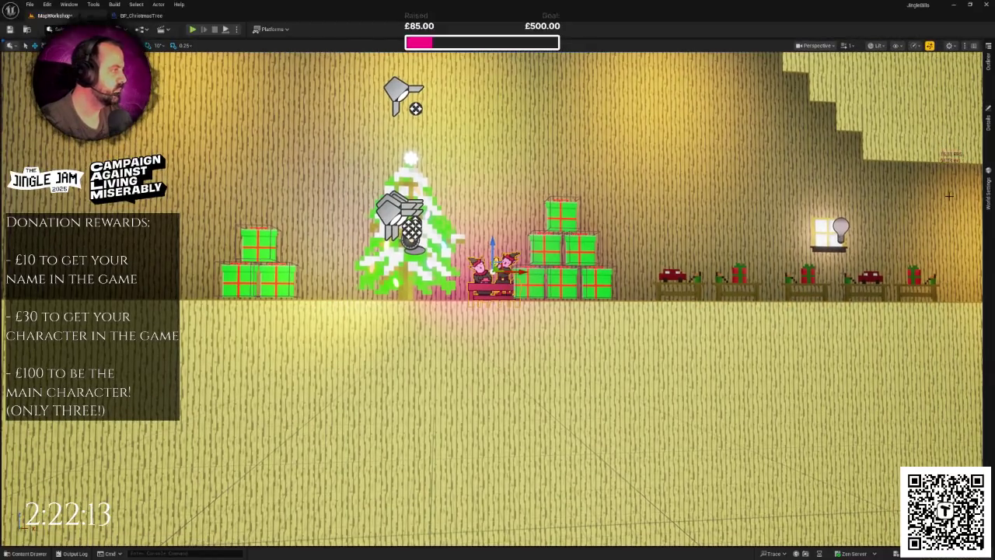
click(988, 144)
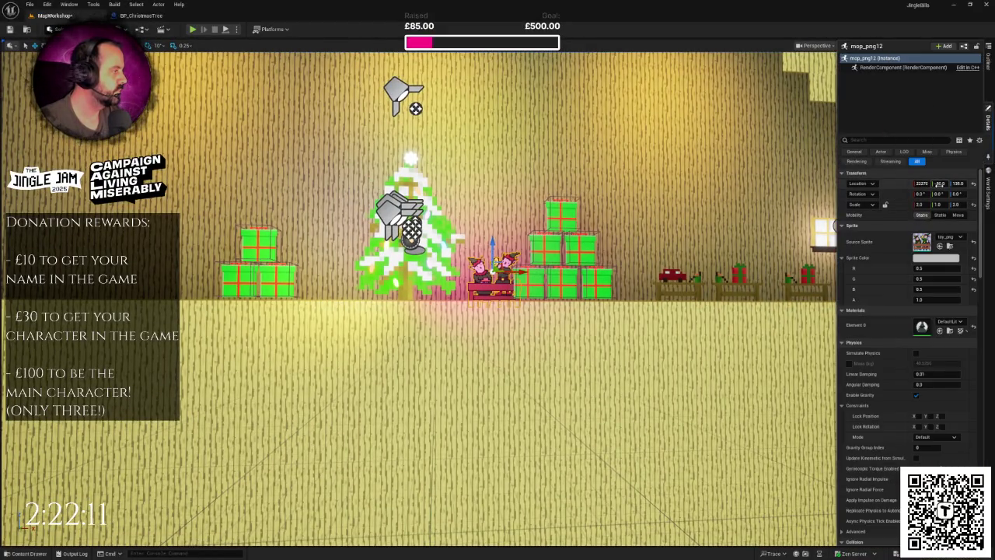
Step: Set BP_ChristmasTree2's Location Y to -70
click(940, 183)
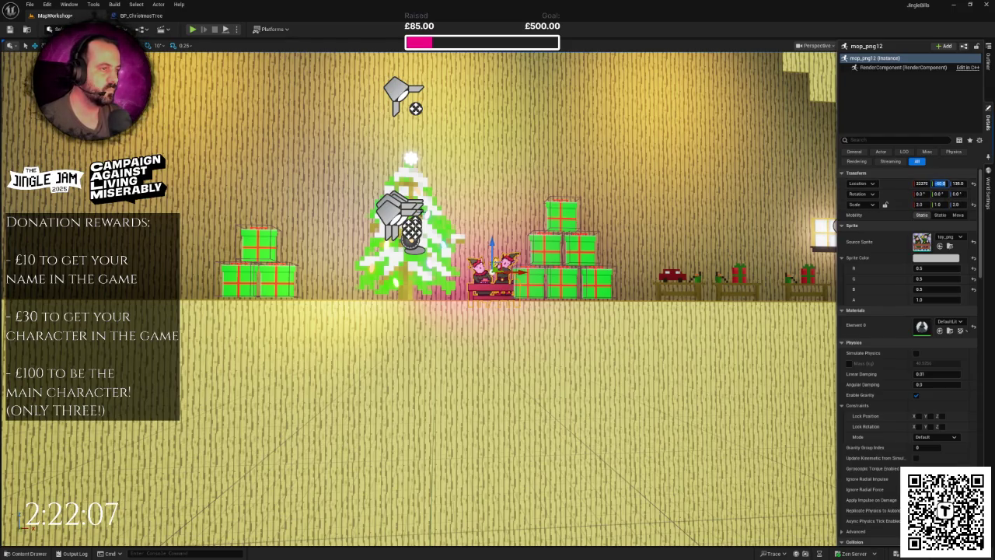
key(Return)
click(991, 139)
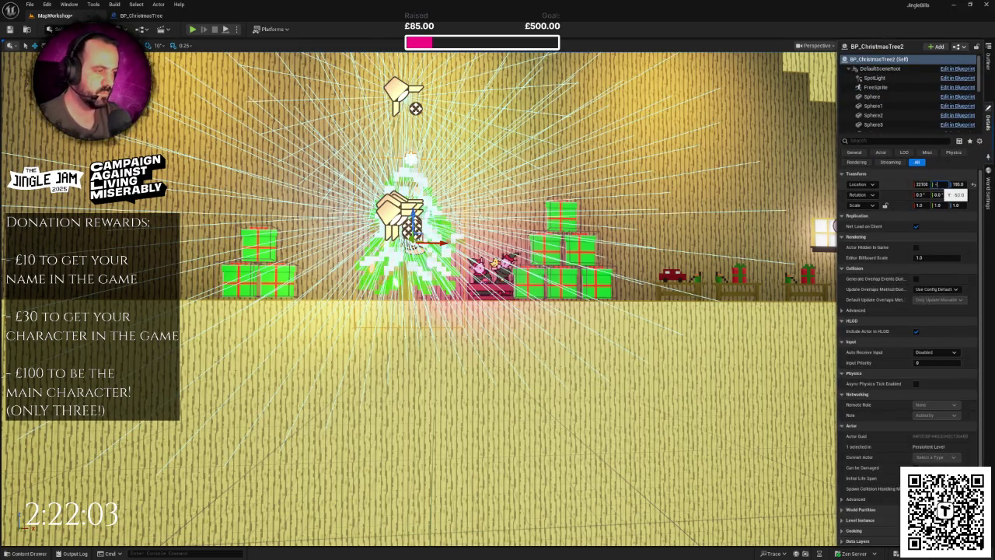
text(-70)
key(Return)
click(488, 272)
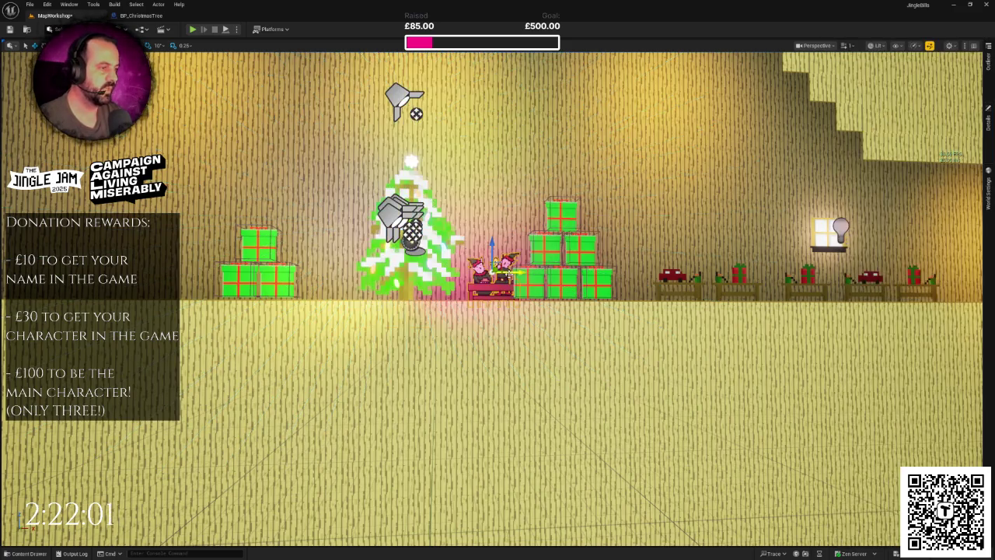
Step: Set the gift table's depth to -30 and slide it left beside the other table
click(989, 126)
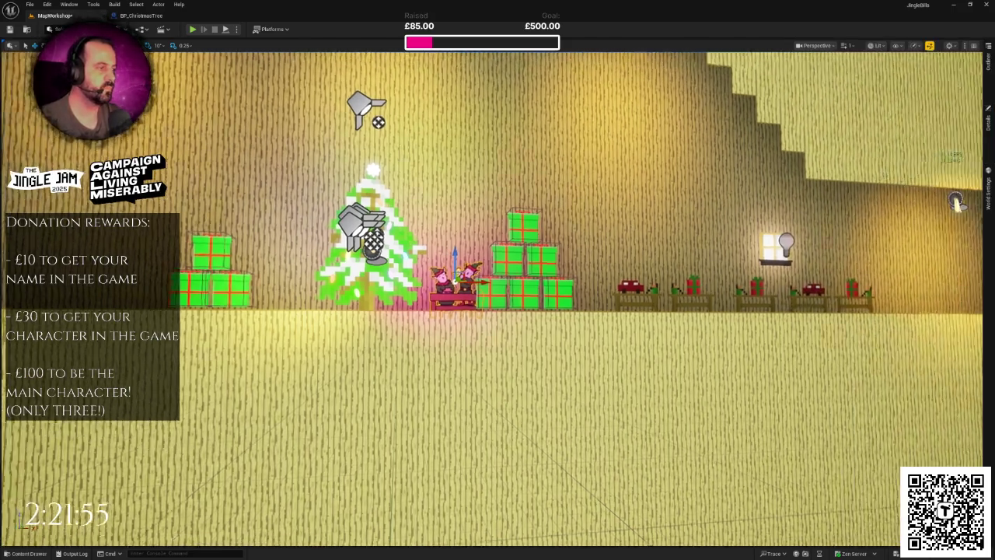
mouse_move(956, 200)
mouse_down()
mouse_move(982, 199)
mouse_move(582, 322)
mouse_up()
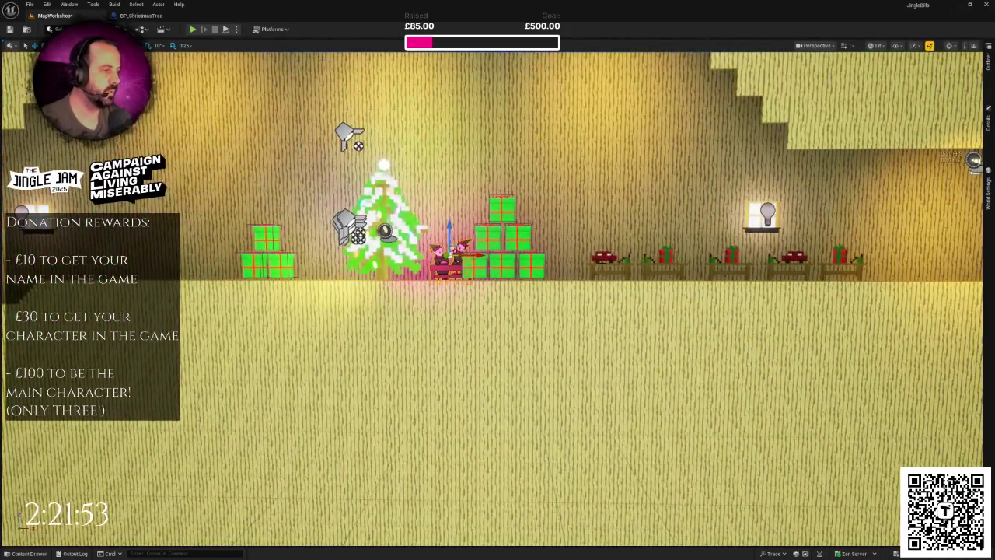
click(991, 134)
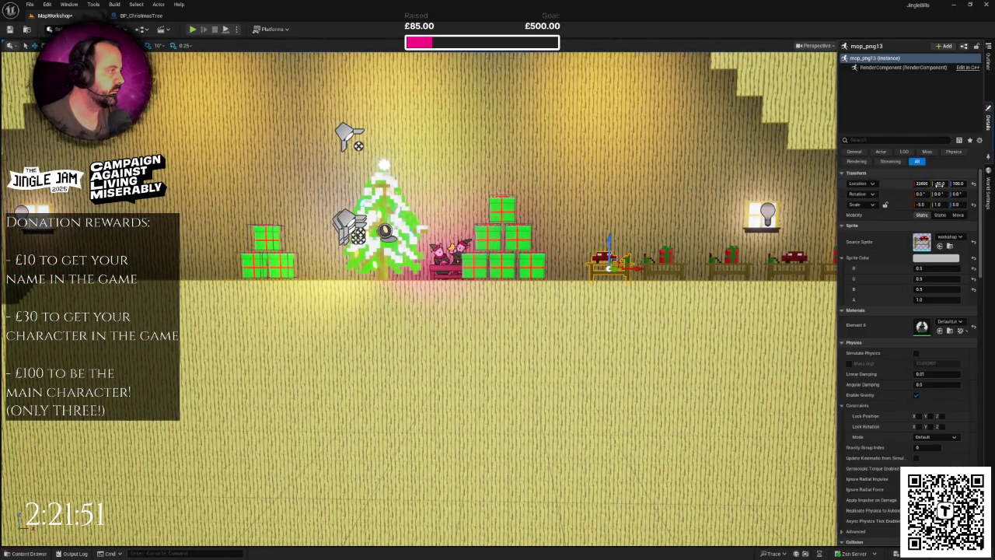
text(0)
key(Return)
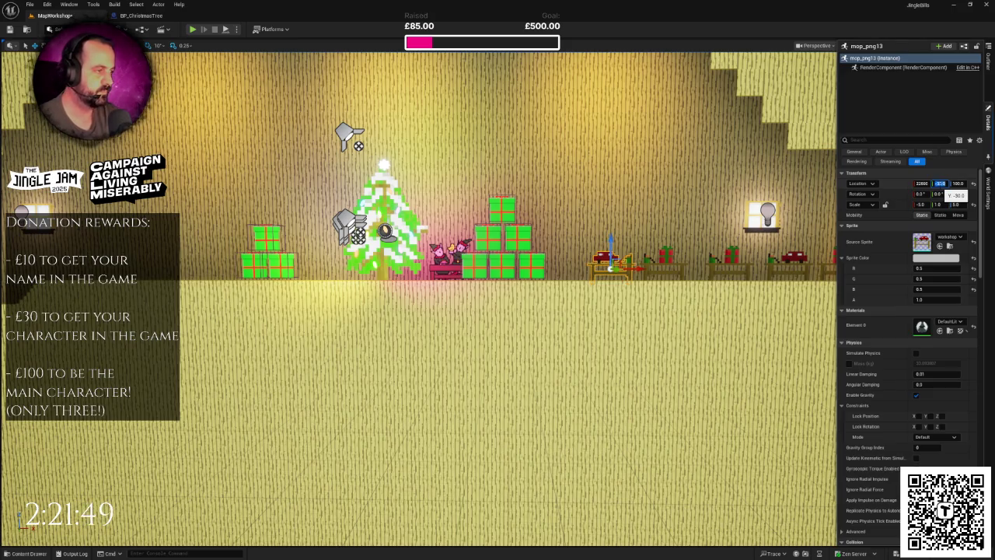
mouse_move(640, 270)
mouse_down()
mouse_move(603, 274)
mouse_move(684, 269)
mouse_move(210, 269)
mouse_up()
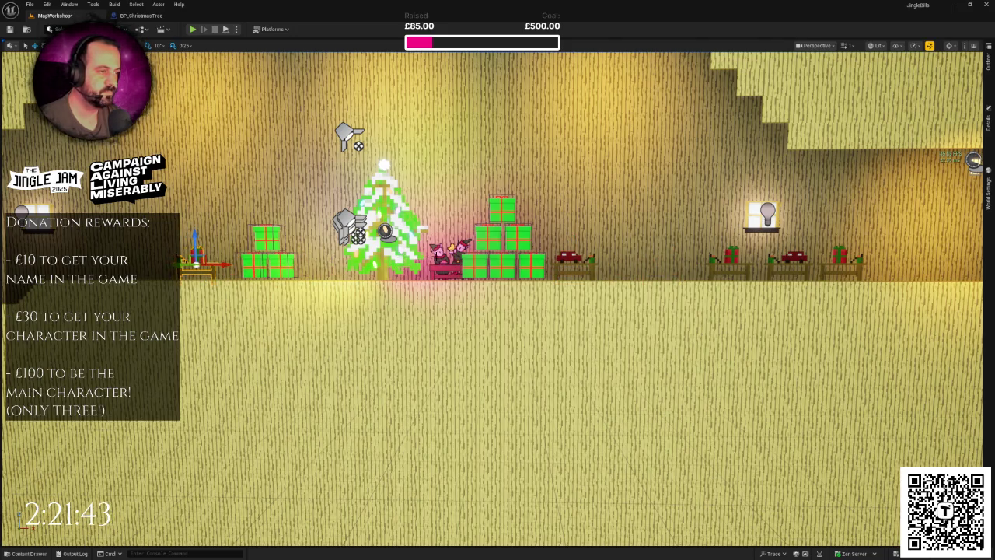
key(f)
mouse_move(647, 270)
mouse_down()
mouse_move(401, 274)
mouse_move(414, 282)
mouse_up()
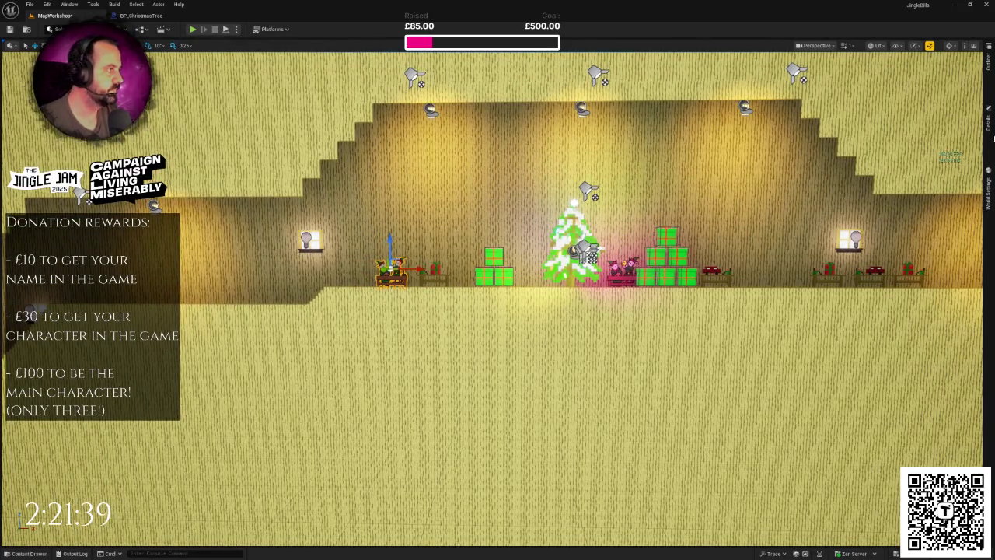
Step: Flip the gift table sprite by setting its Scale X to -2
click(989, 124)
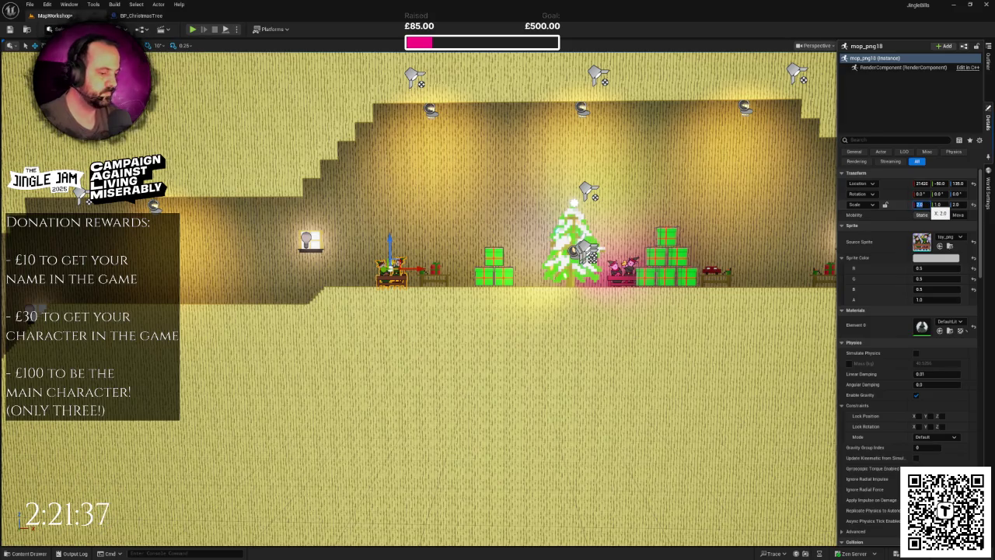
text(-2)
click(941, 184)
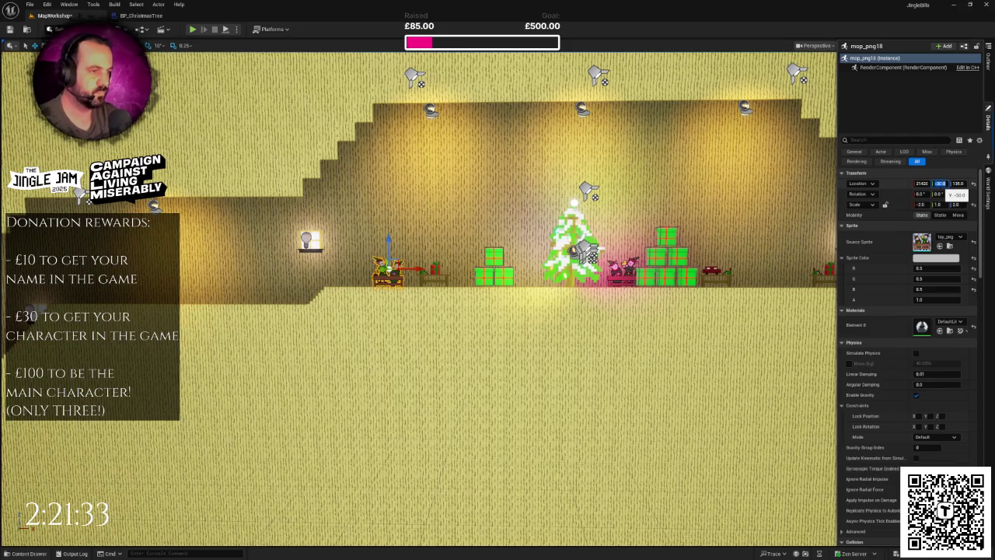
key(Return)
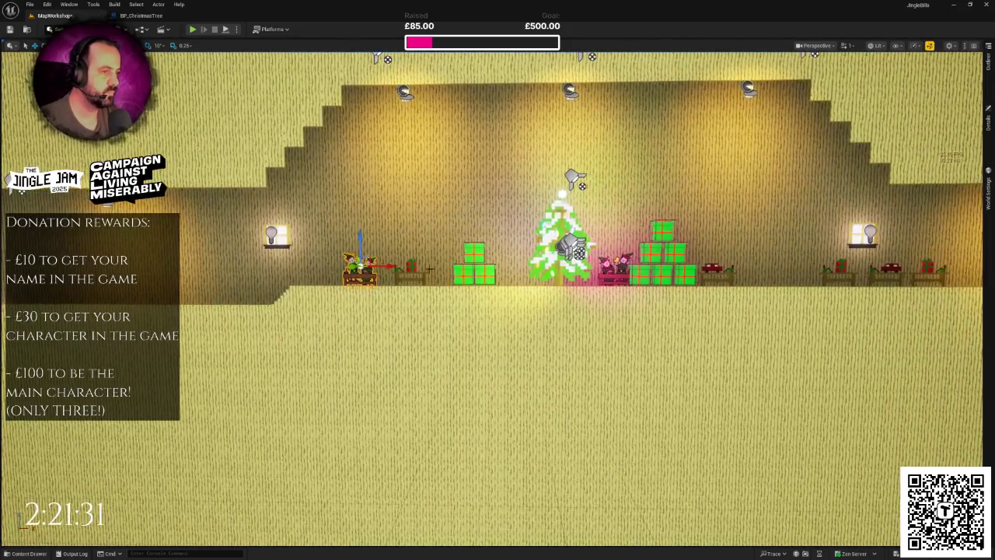
Step: Nudge the table beside the elves slightly right and set its depth to -20
click(412, 269)
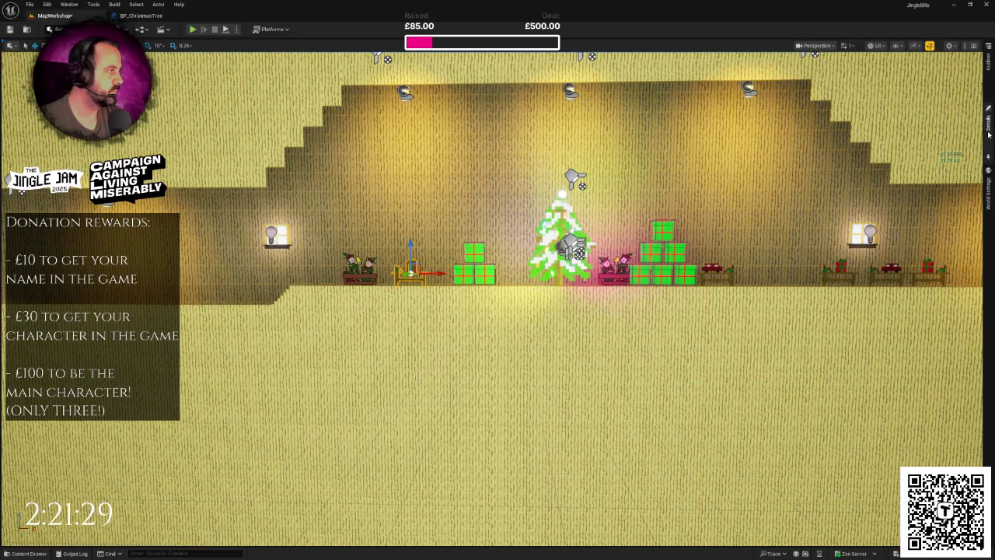
click(988, 129)
key(f)
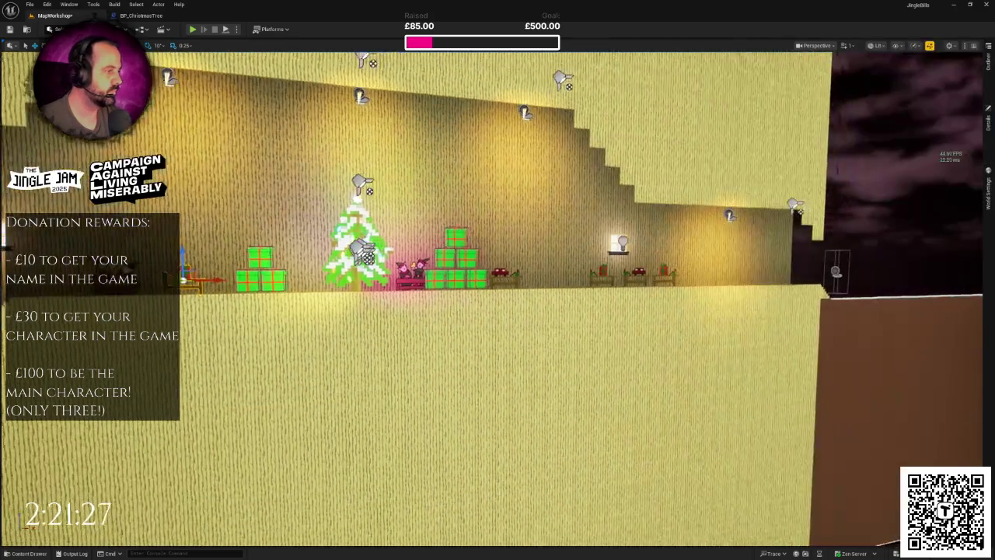
click(989, 124)
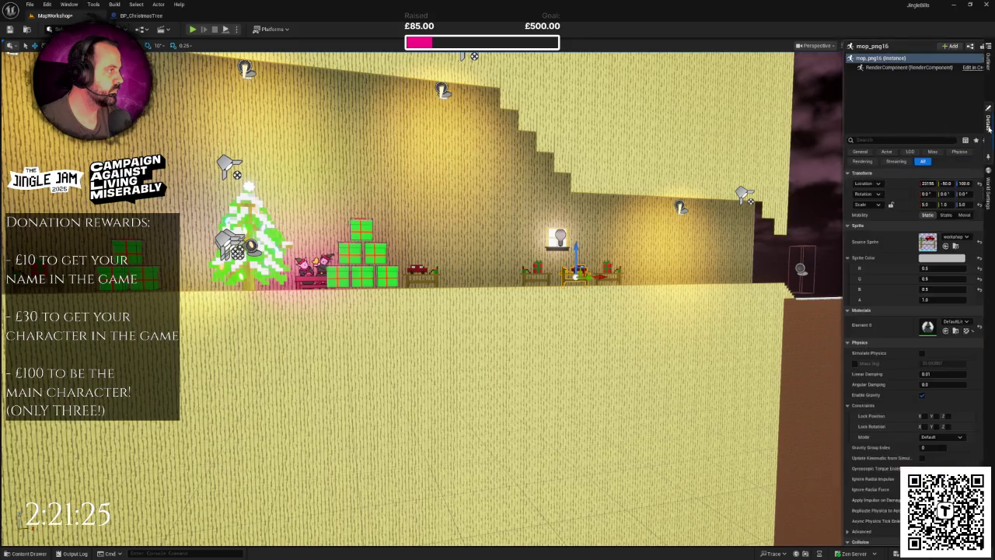
click(941, 184)
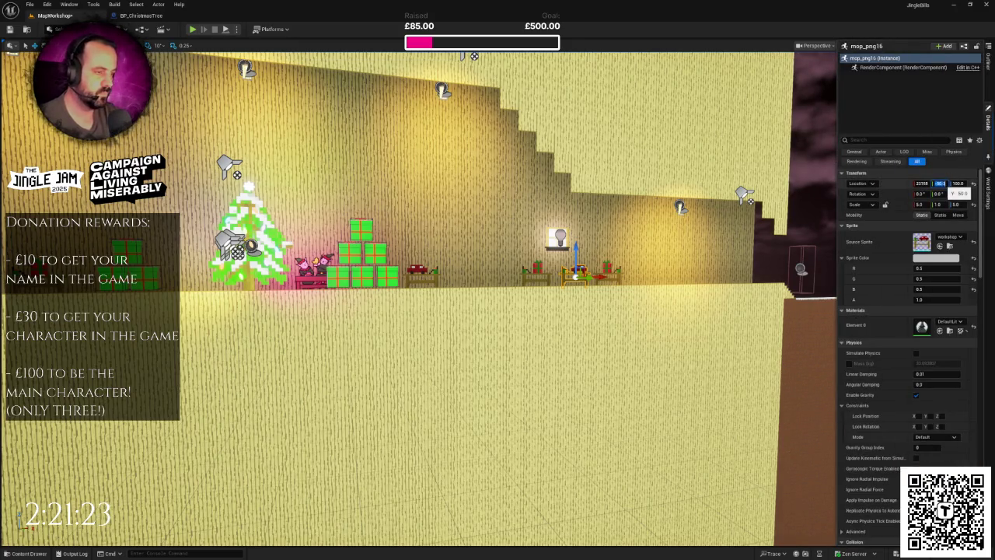
text(-20)
key(f)
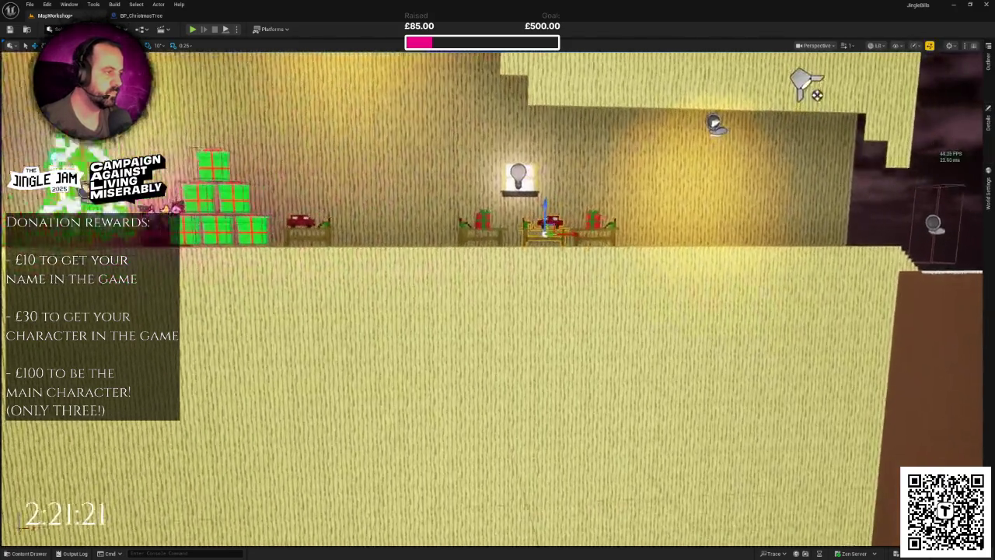
drag(556, 231, 609, 231)
click(989, 121)
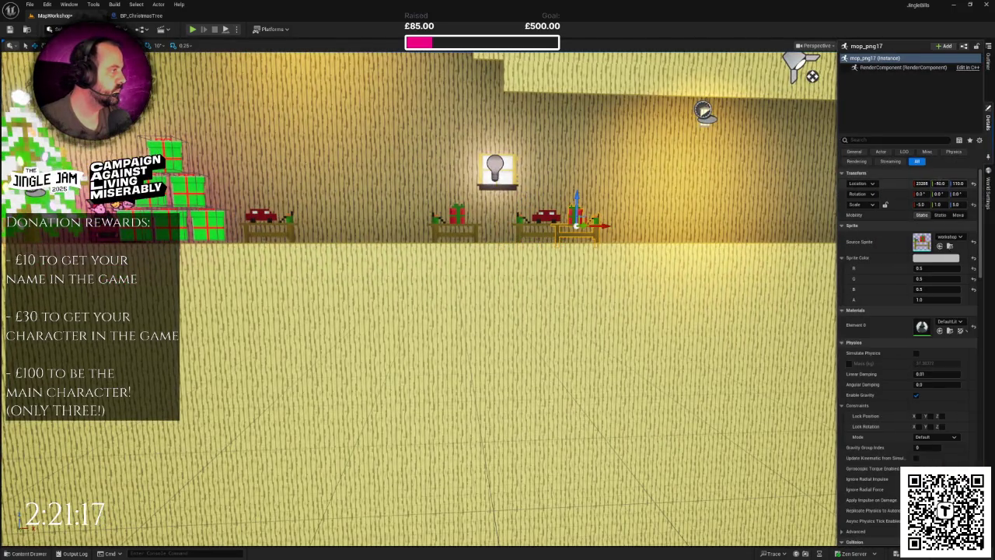
text(-20)
key(Return)
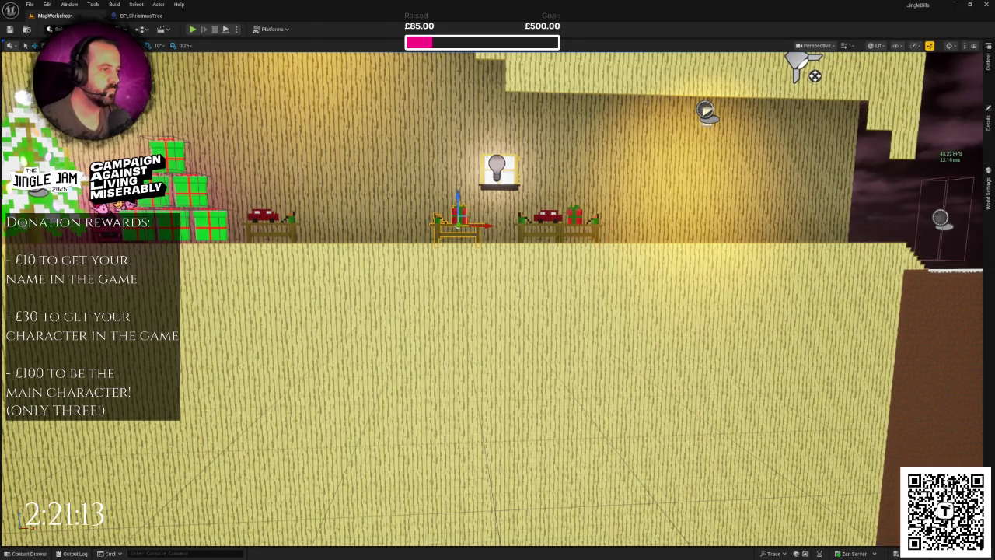
Step: Duplicate the table and its present to the left and adjust the copy's depth
key(f)
drag(567, 280, 485, 290)
scroll(466, 287, up, 5)
scroll(466, 288, down, 8)
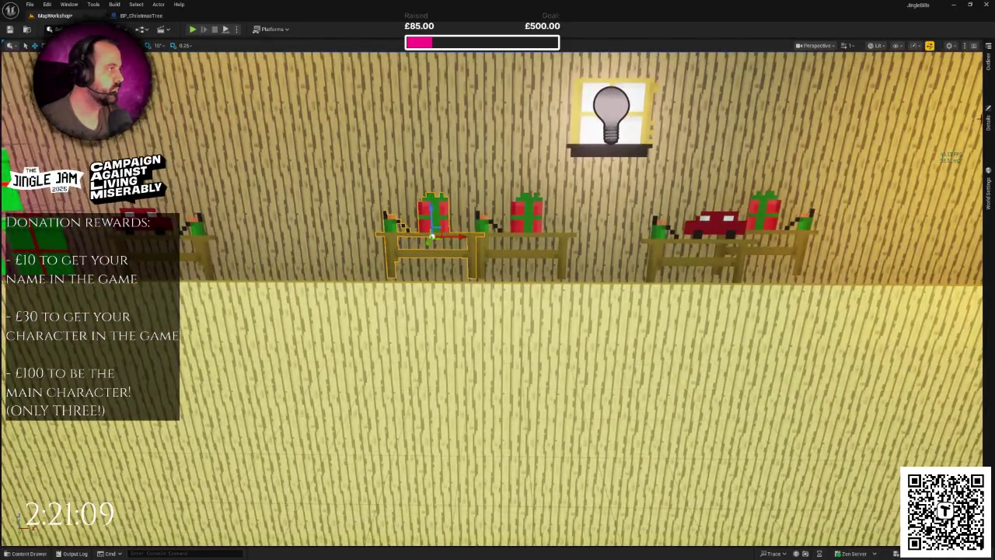
click(988, 120)
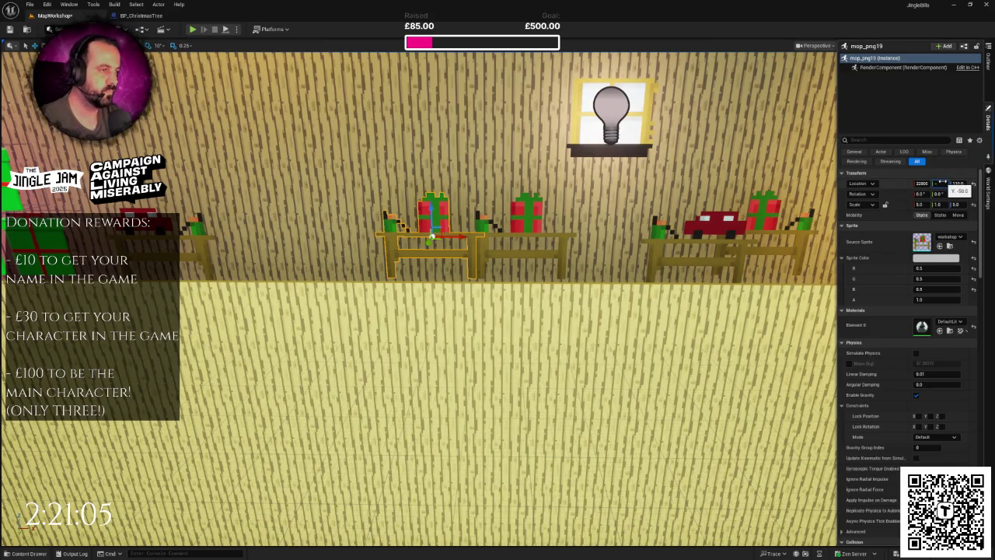
drag(941, 185, 933, 184)
click(988, 121)
scroll(498, 299, down, 10)
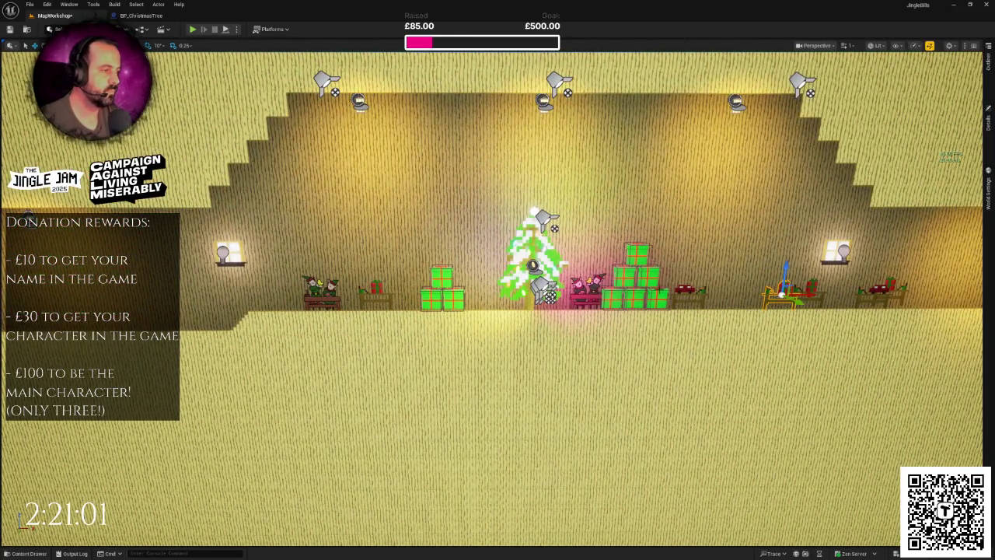
Step: Move the small red present slightly right on its table
click(879, 291)
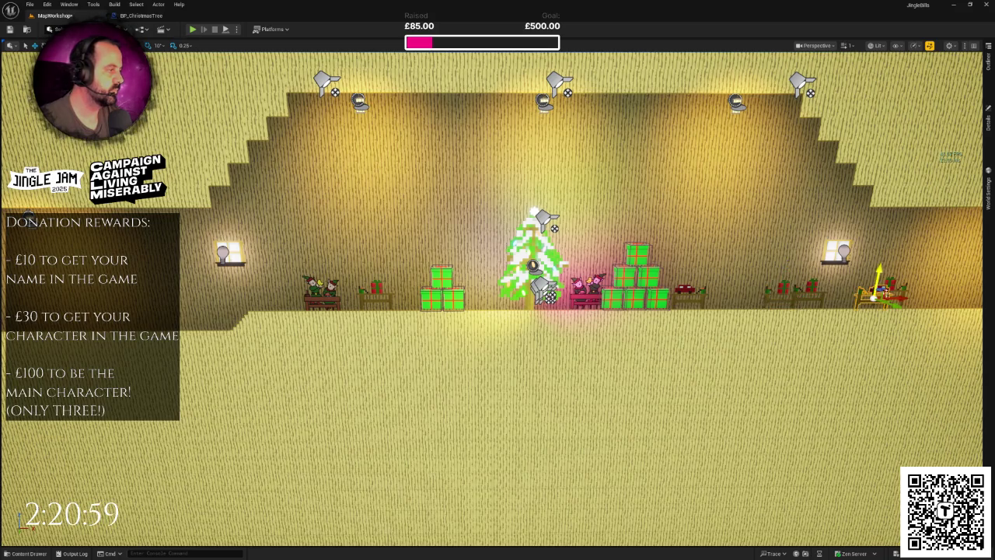
click(448, 294)
mouse_move(482, 332)
mouse_down()
mouse_move(599, 335)
mouse_move(506, 339)
mouse_move(451, 328)
mouse_move(545, 319)
mouse_up()
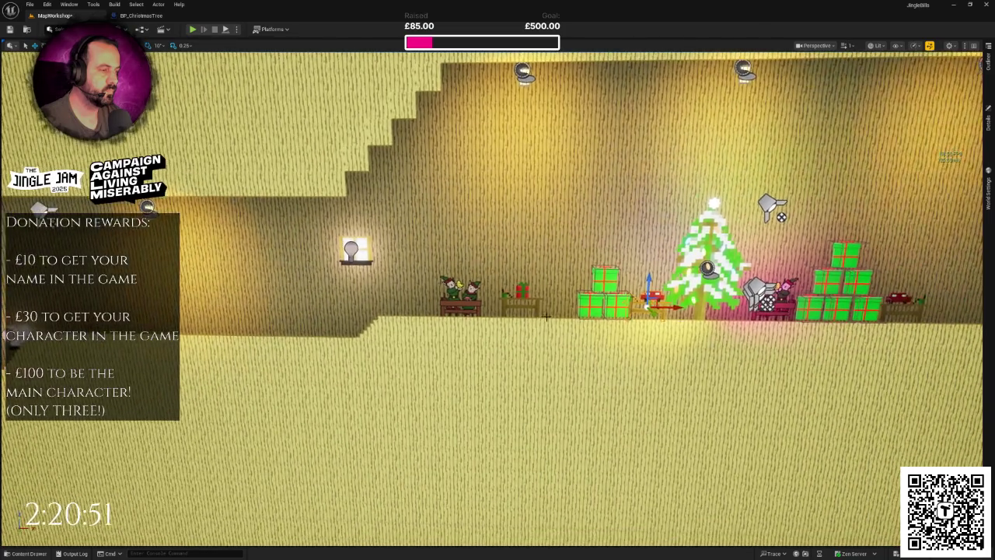
click(519, 294)
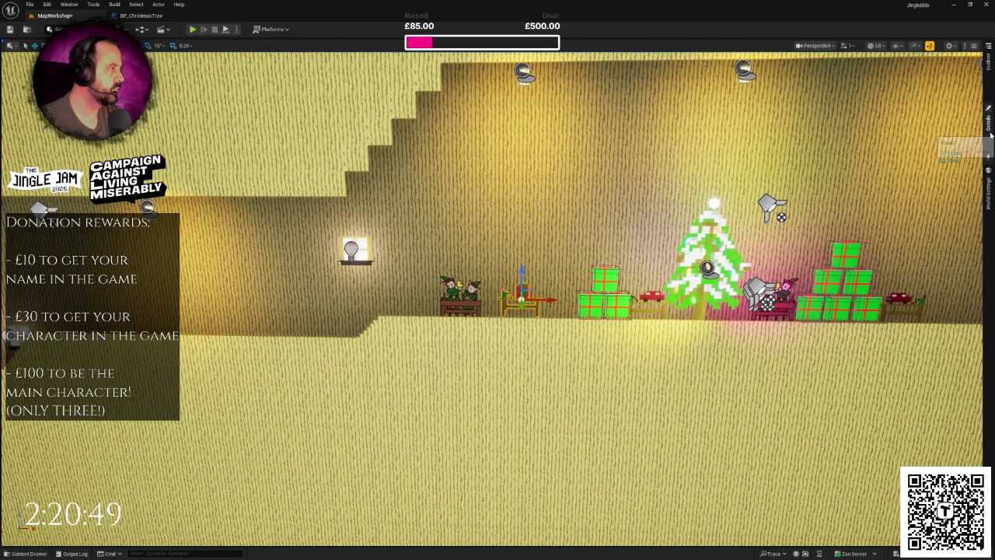
Step: Change the table's Source Sprite to sawhammer.png
click(989, 122)
click(949, 236)
text(saw)
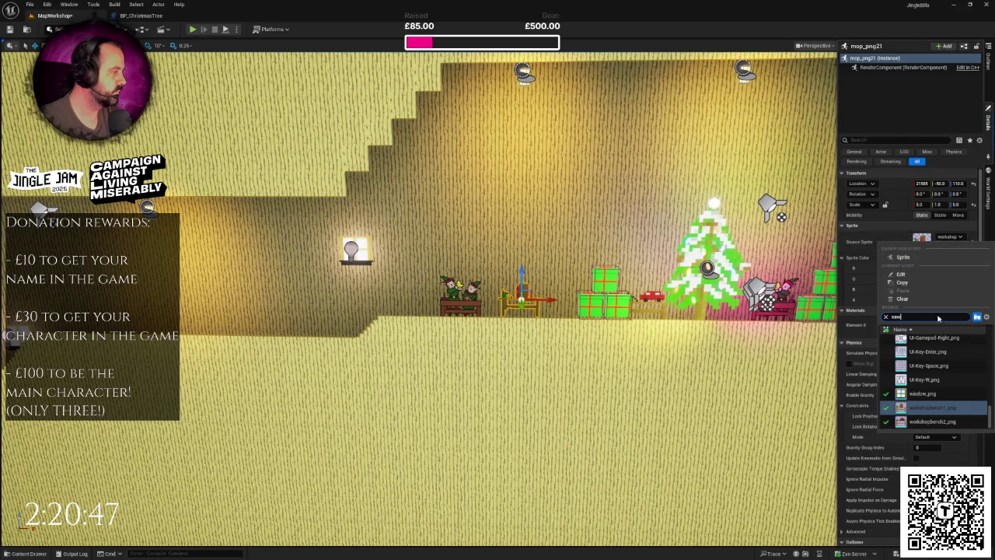
click(933, 342)
scroll(544, 312, up, 2)
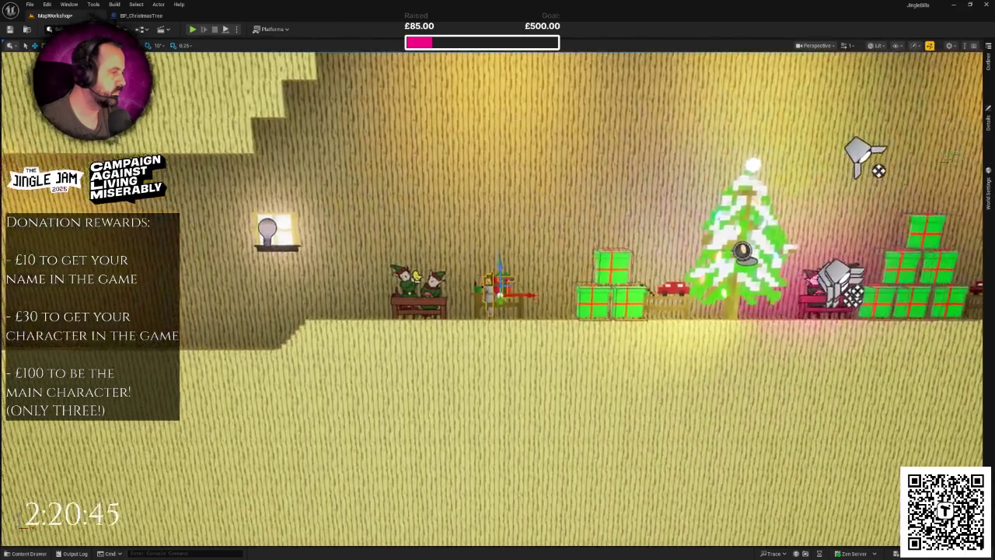
Step: Set the sawhammer prop's Location Y to 50 and slide it right of the Christmas tree
click(988, 124)
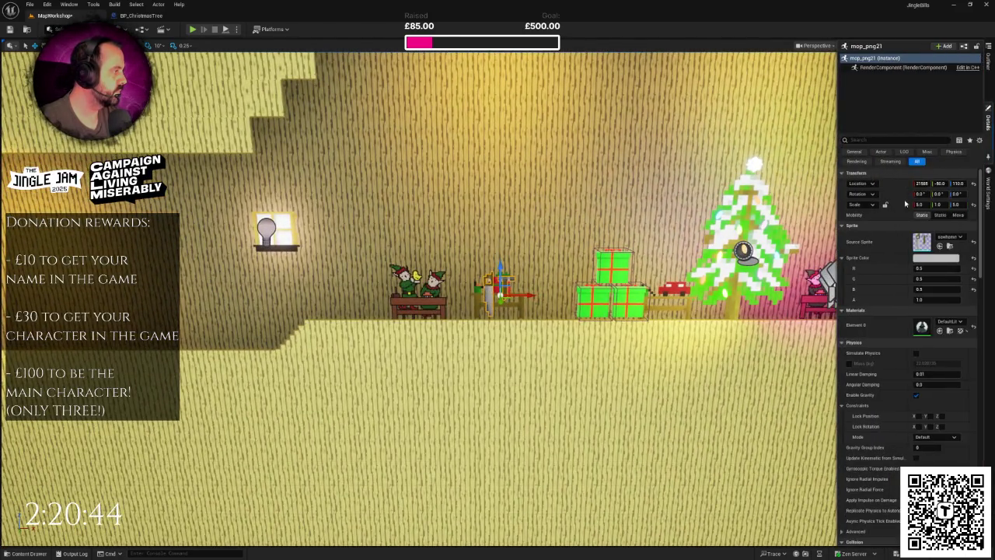
click(940, 183)
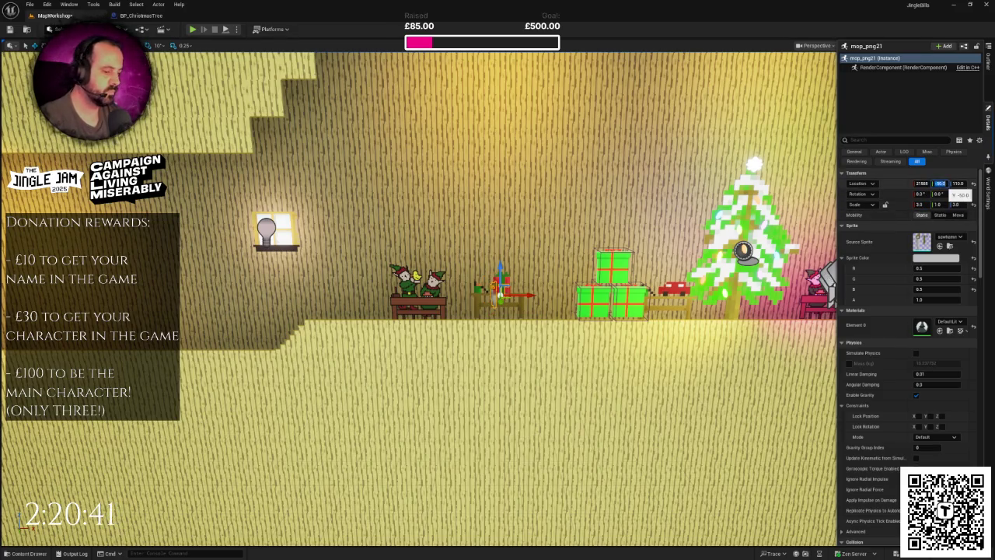
text(50)
key(Return)
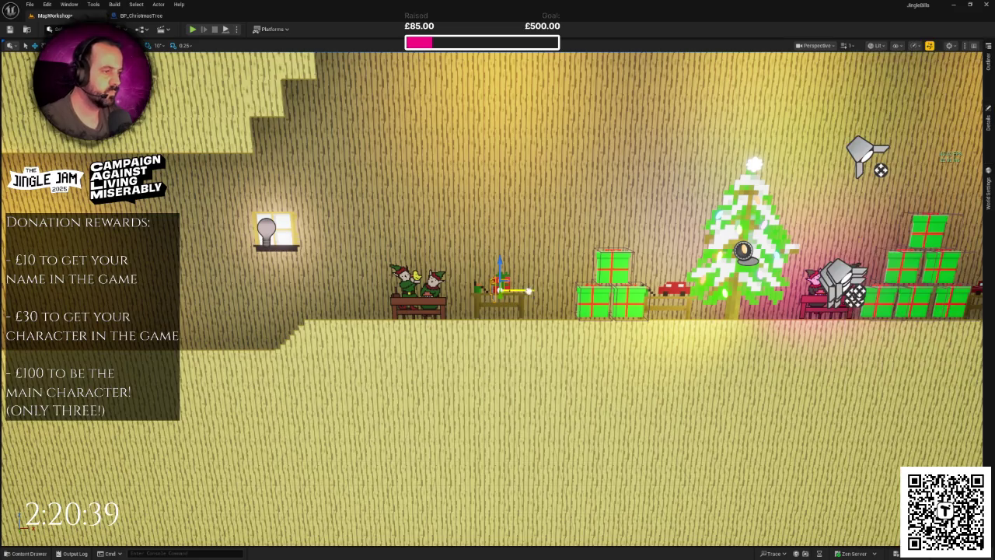
key(f)
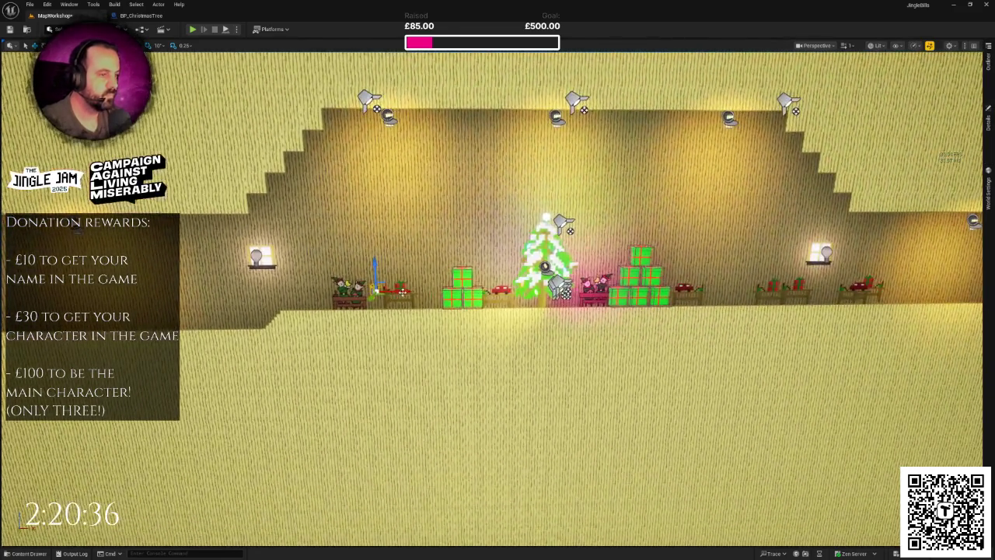
mouse_move(393, 292)
mouse_down()
mouse_move(704, 291)
mouse_move(579, 342)
mouse_move(567, 315)
mouse_move(483, 319)
mouse_move(280, 278)
mouse_move(428, 283)
mouse_up()
scroll(642, 304, down, 4)
key(ctrl+s)
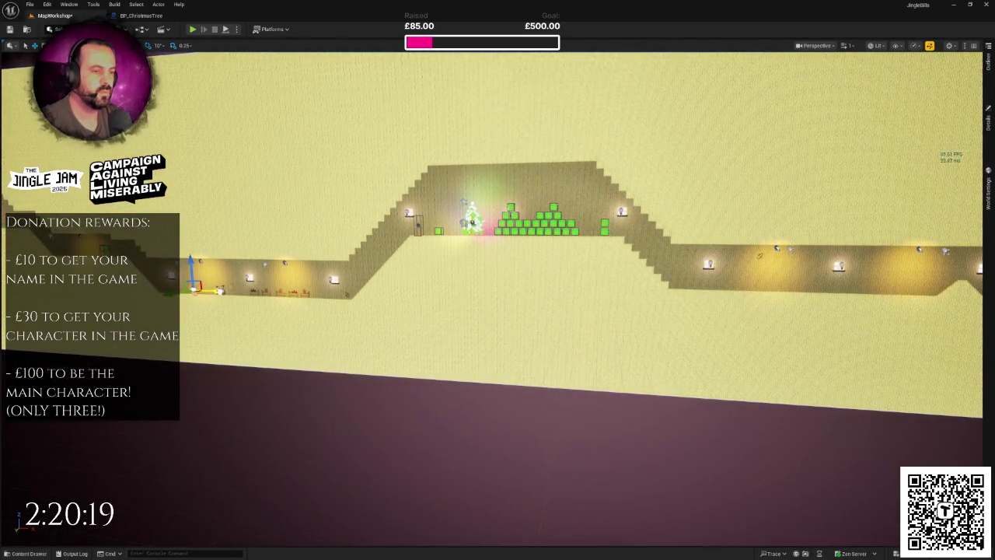
mouse_move(578, 348)
mouse_down()
mouse_move(611, 335)
mouse_move(578, 348)
mouse_up()
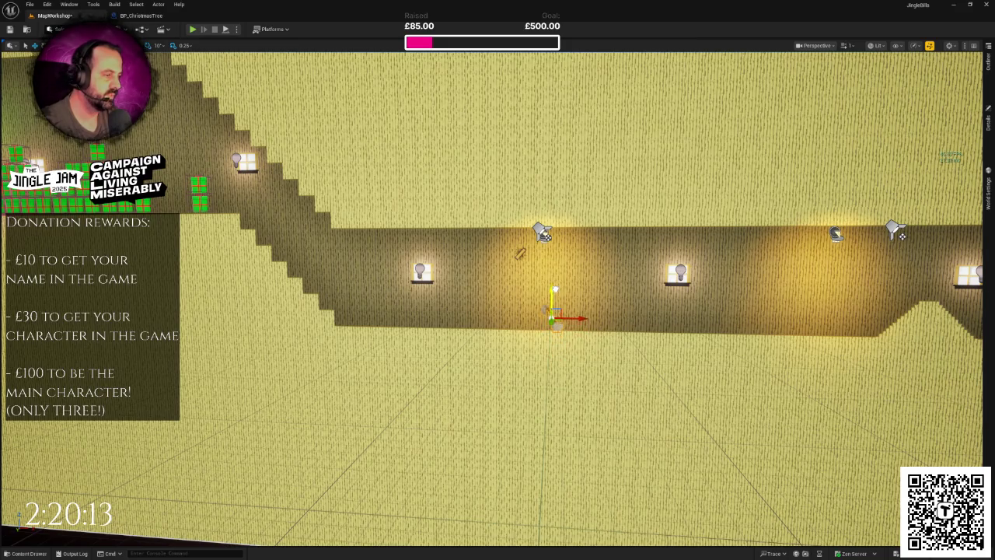
mouse_move(559, 298)
mouse_down()
mouse_move(548, 367)
mouse_move(616, 365)
mouse_up()
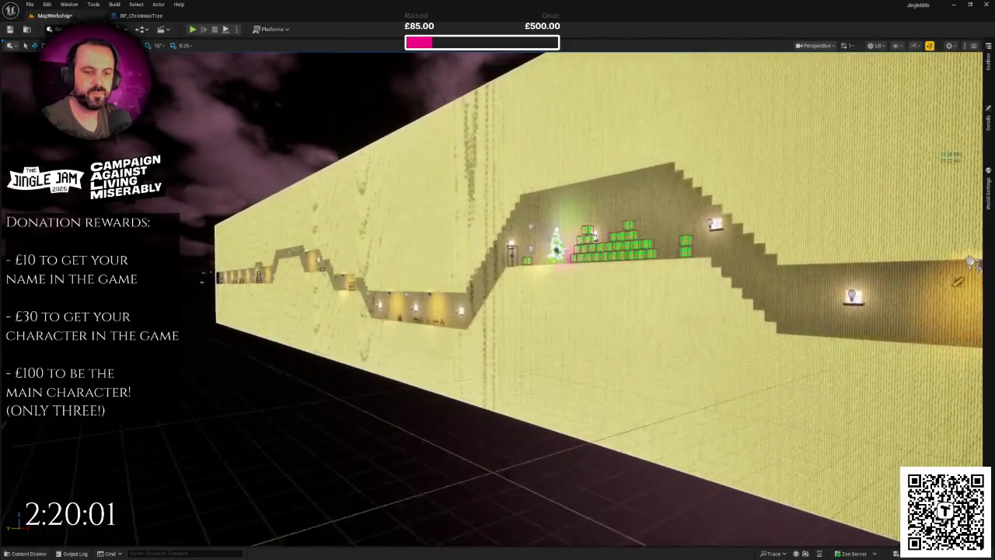
mouse_move(616, 366)
mouse_down()
mouse_move(631, 362)
mouse_move(543, 307)
mouse_move(535, 265)
mouse_move(536, 322)
mouse_move(410, 255)
mouse_up()
key(ctrl+s)
click(410, 254)
scroll(419, 223, down, 10)
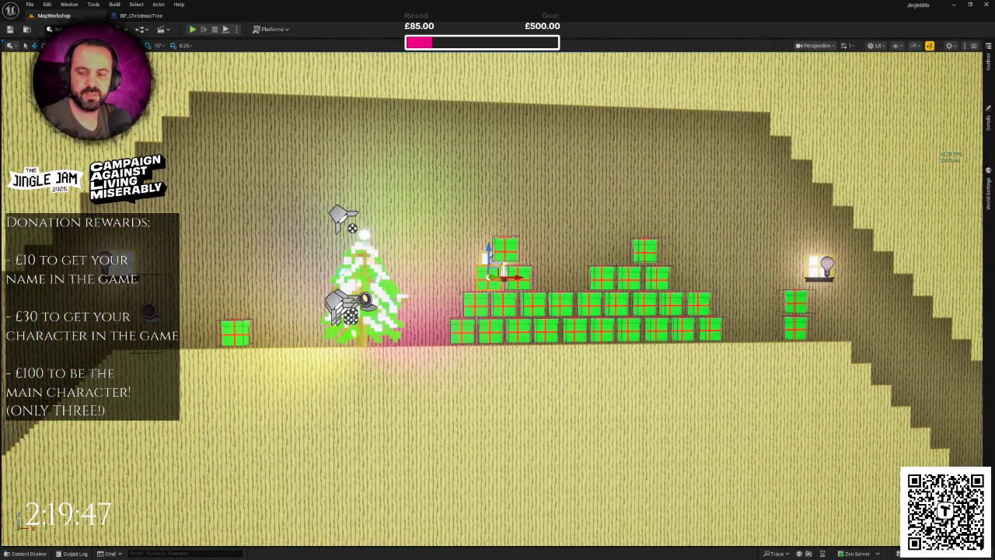
Step: Add 'Randomise present obstacle colour' to the to-do list and save it
key(alt+Tab)
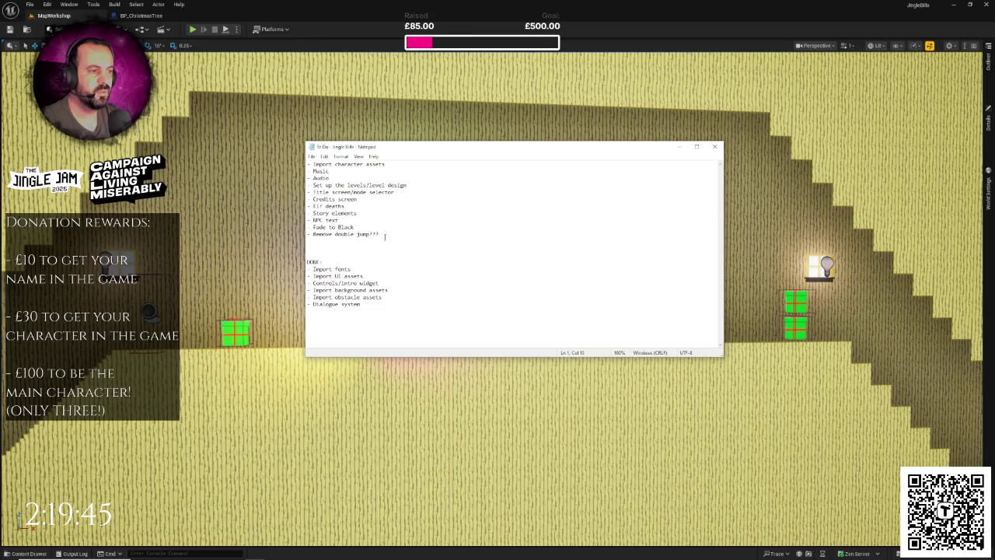
key(Return)
text(- Randomise pres)
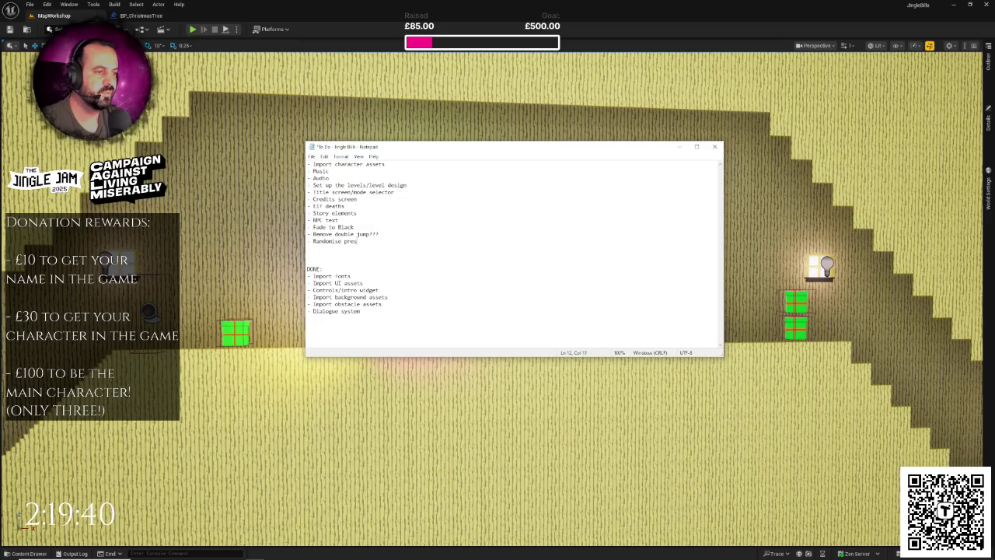
text(ent ob)
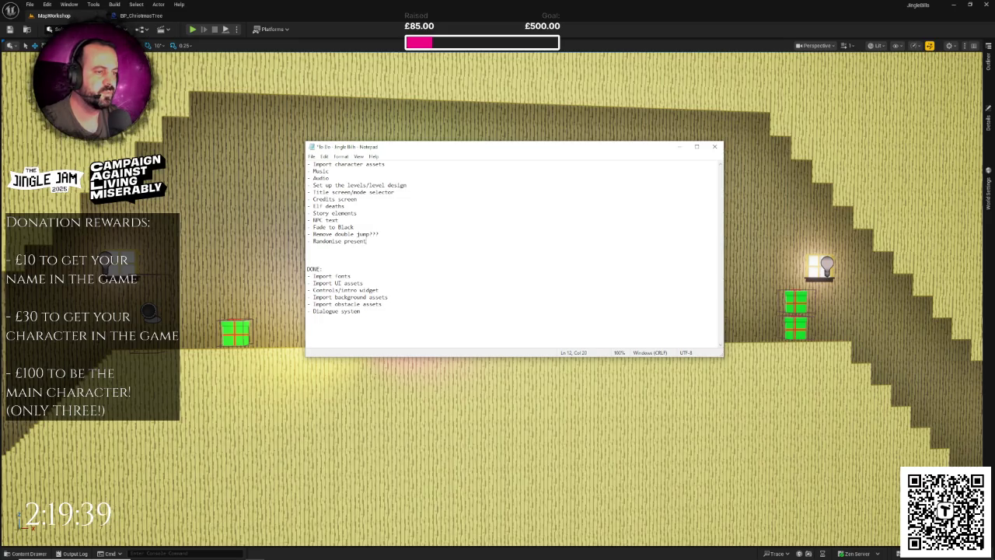
text(stacle colour)
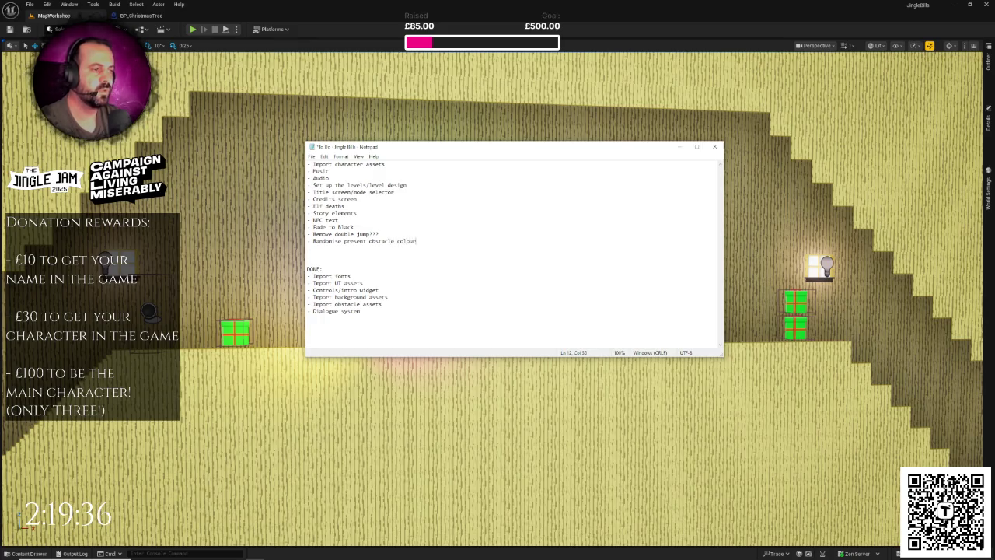
key(ctrl+s)
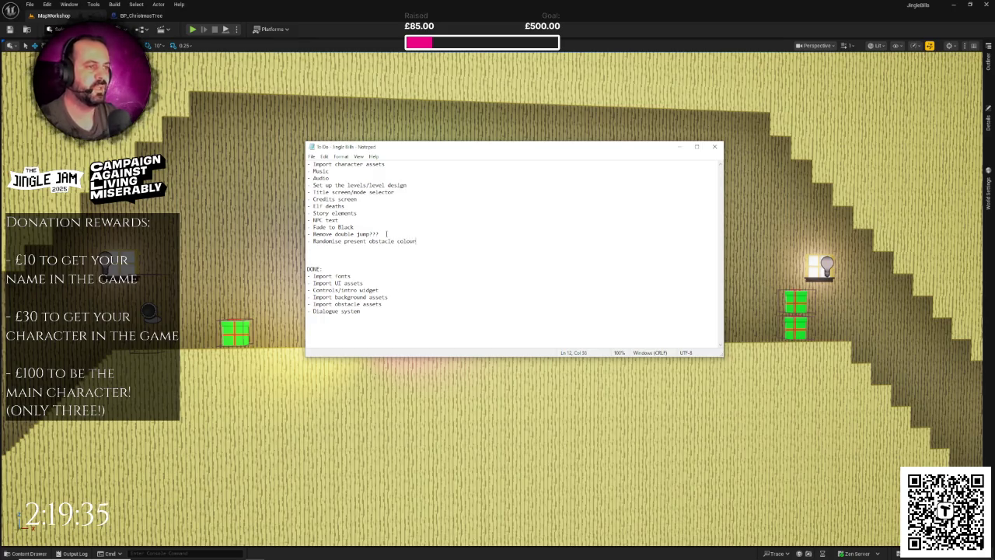
key(alt+Tab)
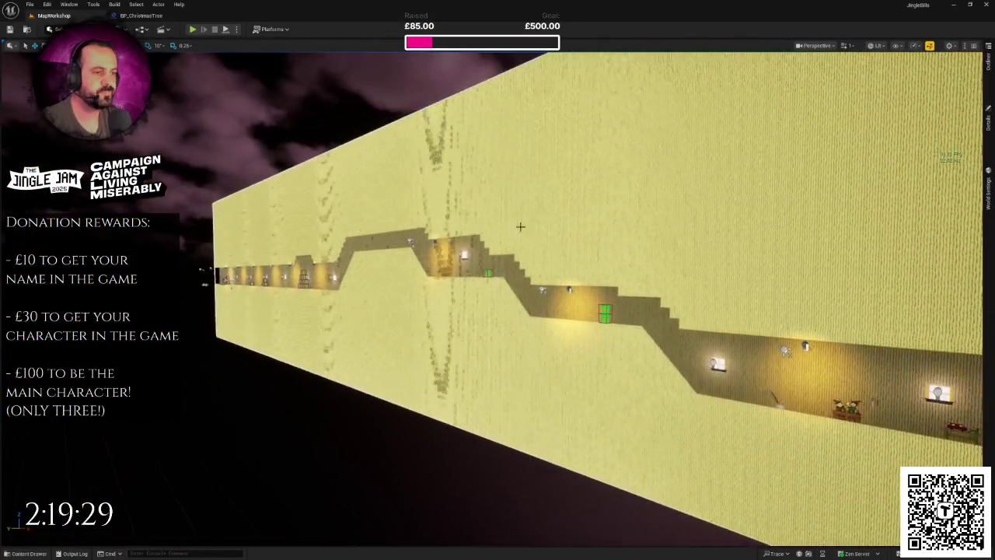
Step: Add an 'Add donators' item, save the list, and minimise Notepad
key(alt+Tab)
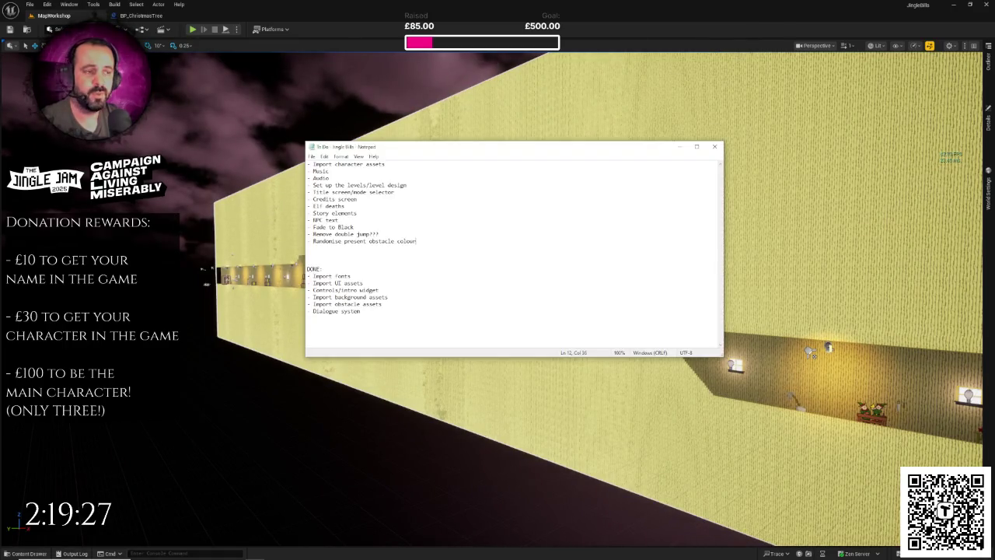
key(Return)
text(-)
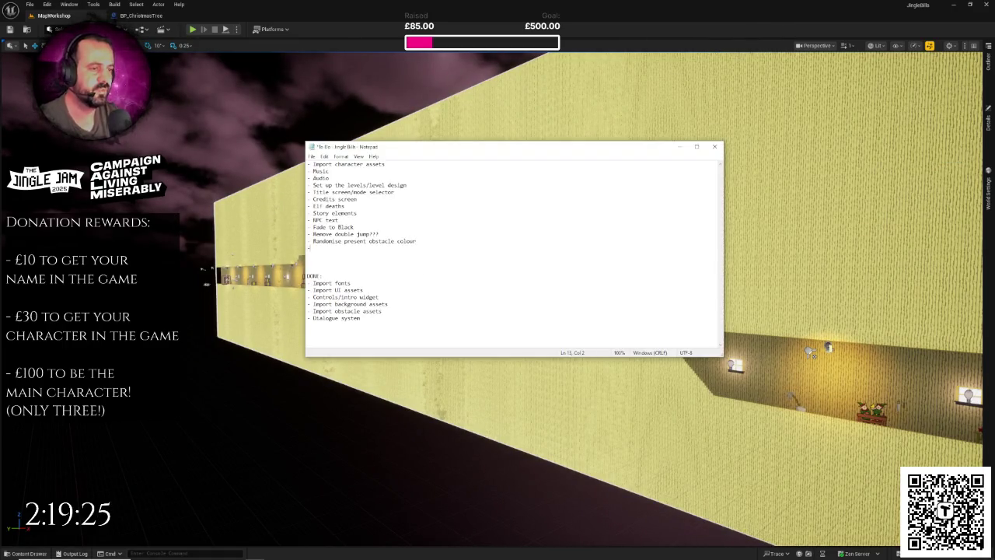
text( Add)
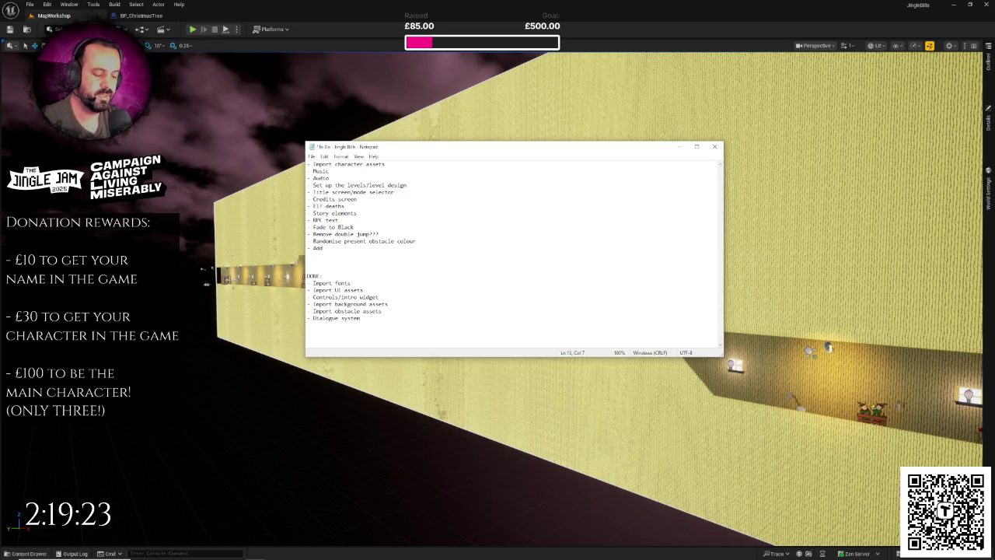
text( donat)
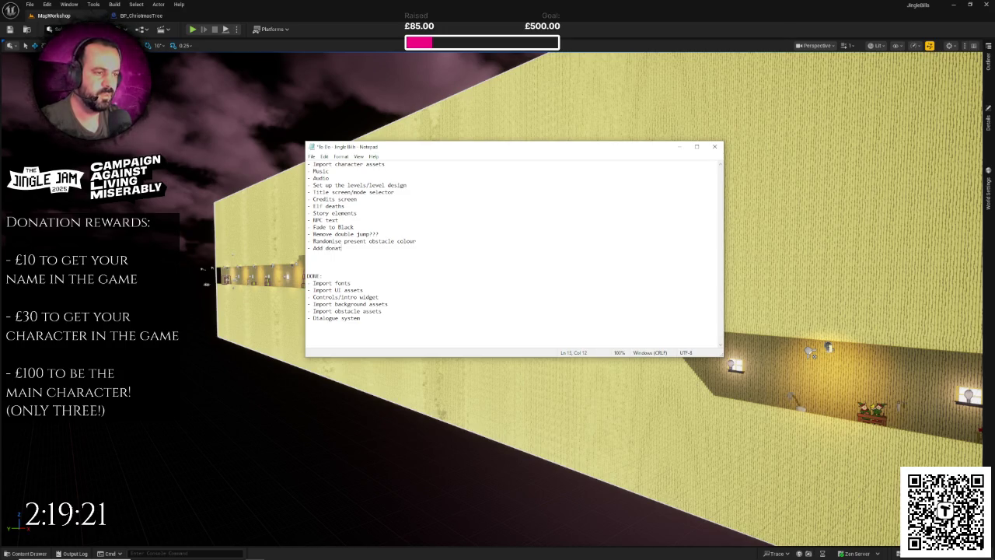
key(BackSpace)
key(BackSpace)
key(BackSpace)
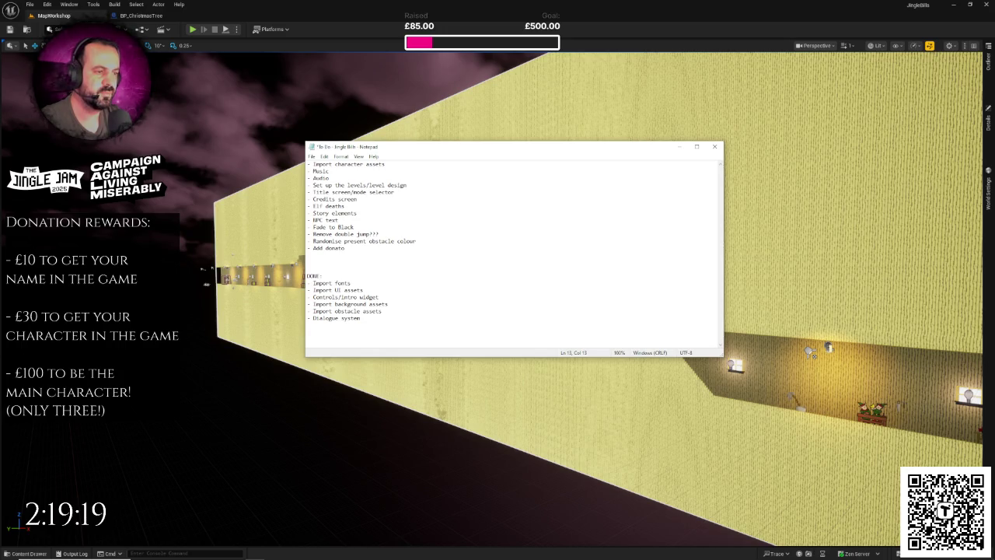
text(rs )
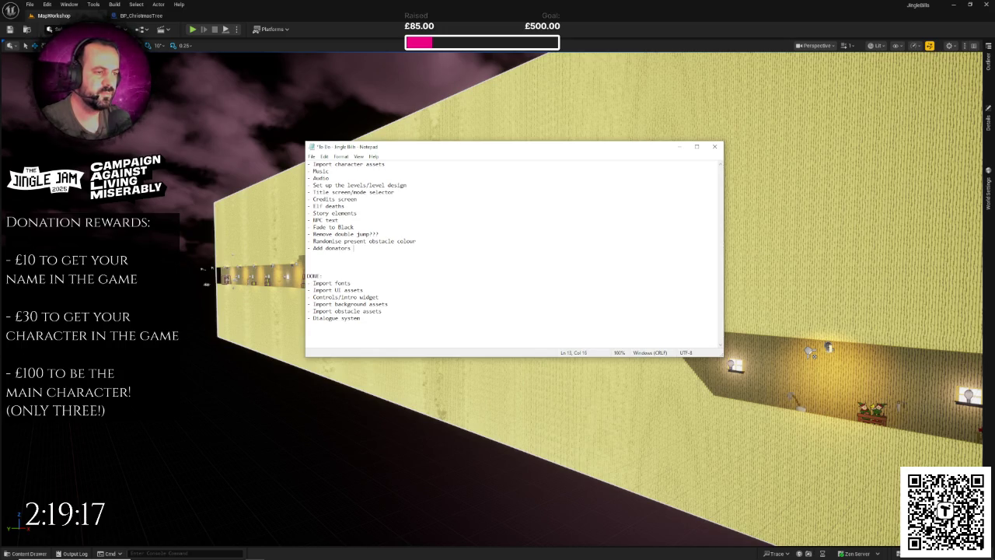
text(-)
key(ctrl+s)
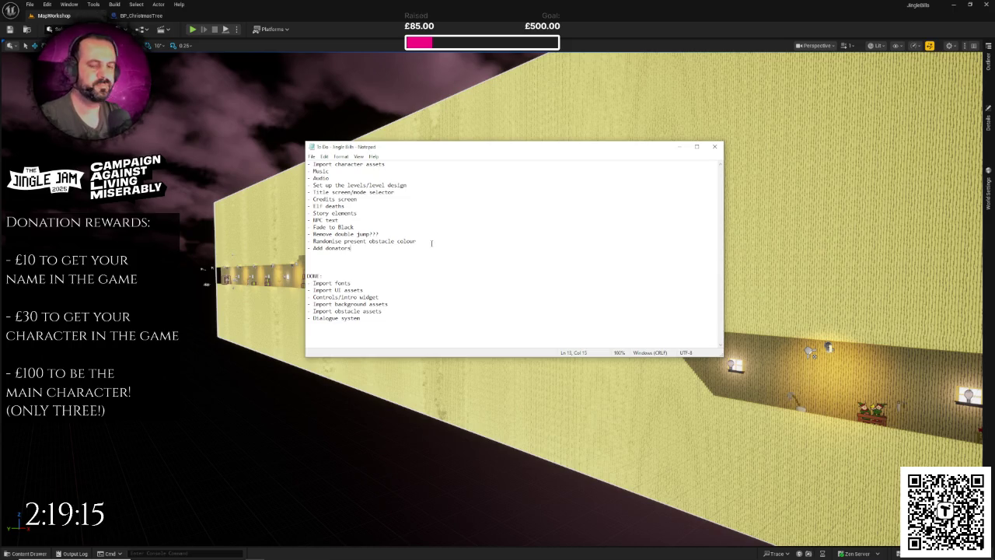
click(535, 6)
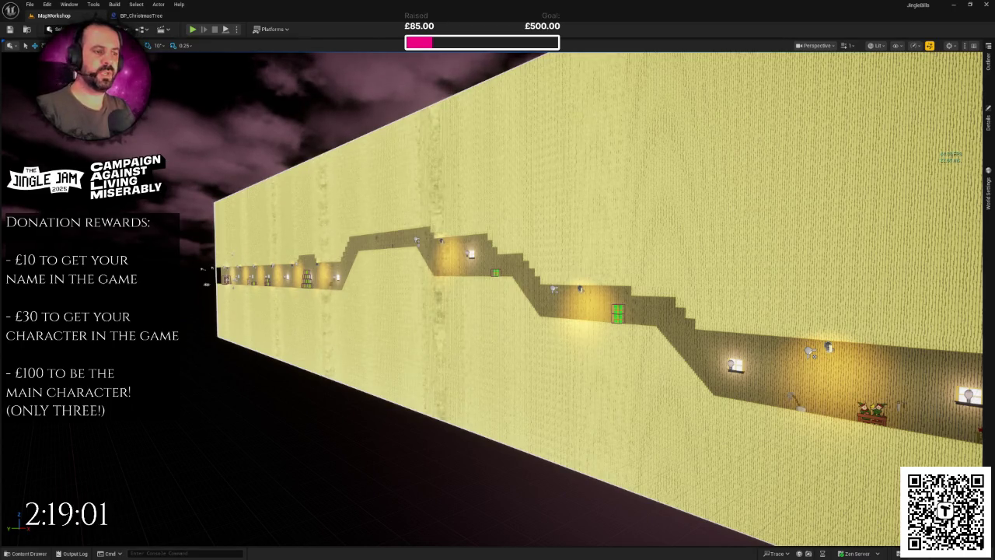
Step: Go immersive, Play In Editor with Alt+P, and skip Santa's intro dialogue to start
key(F11)
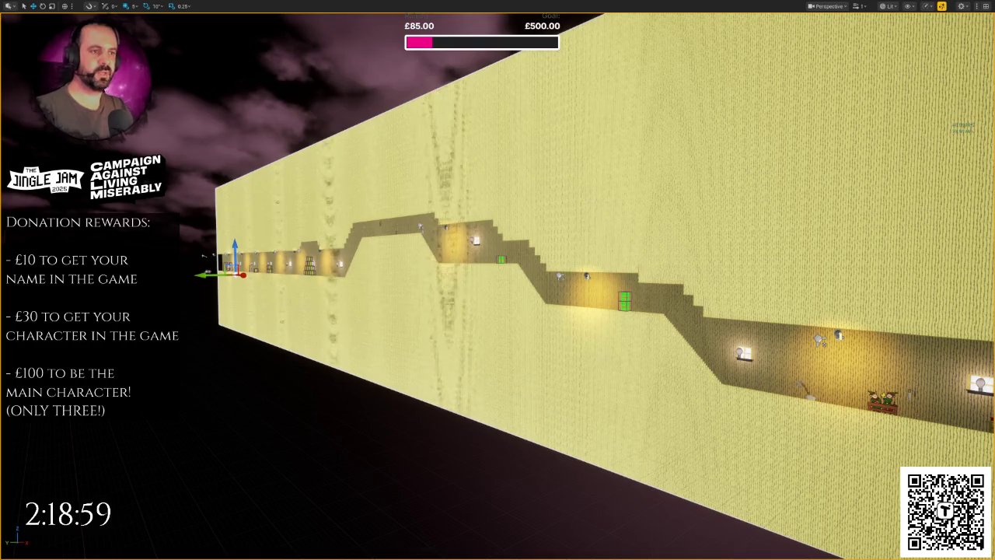
key(alt+p)
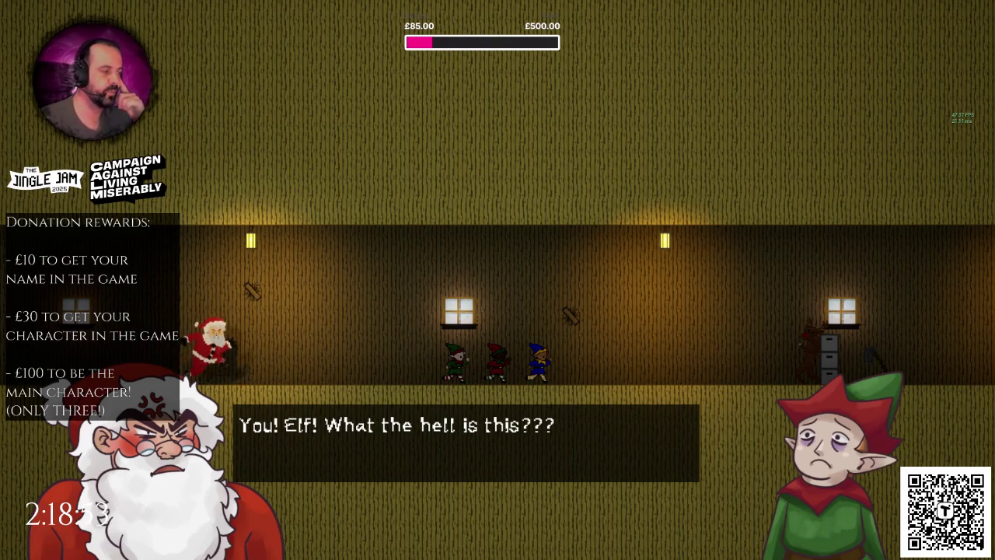
key(space)
key(space)
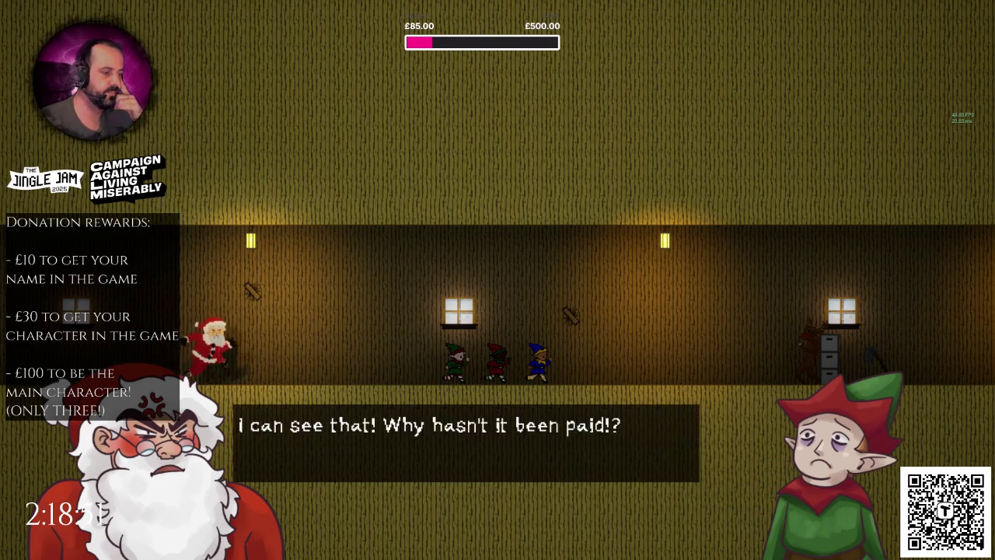
key(space)
key(space)
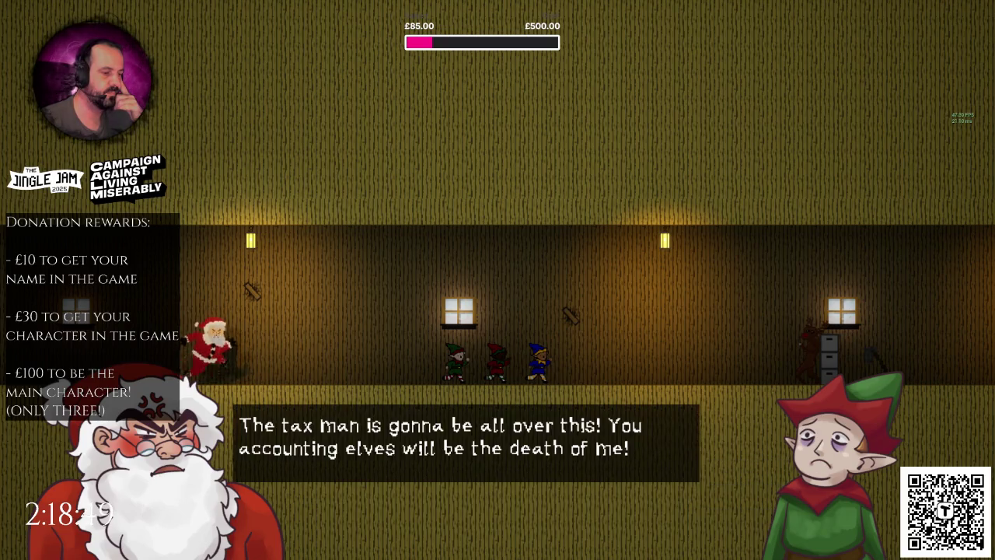
key(space)
key(space)
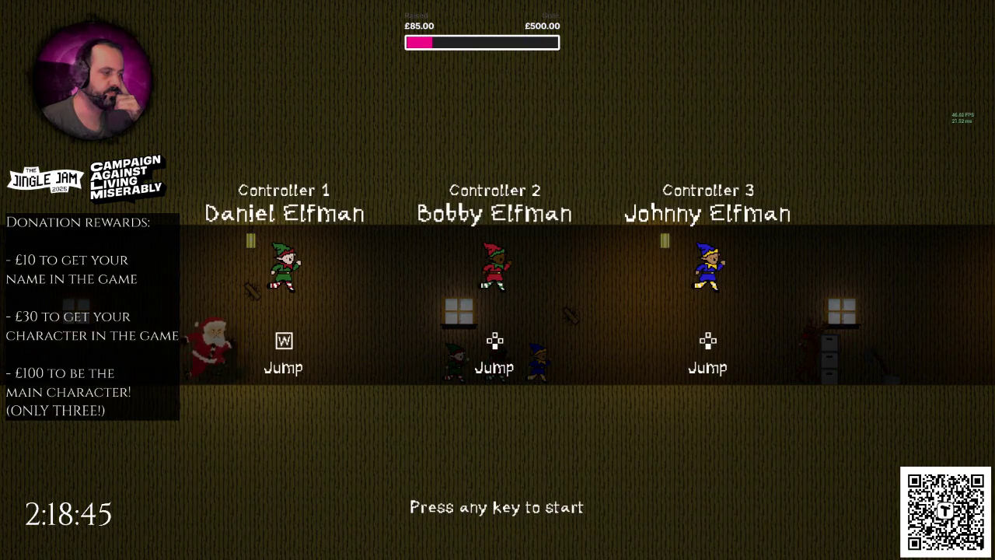
key(space)
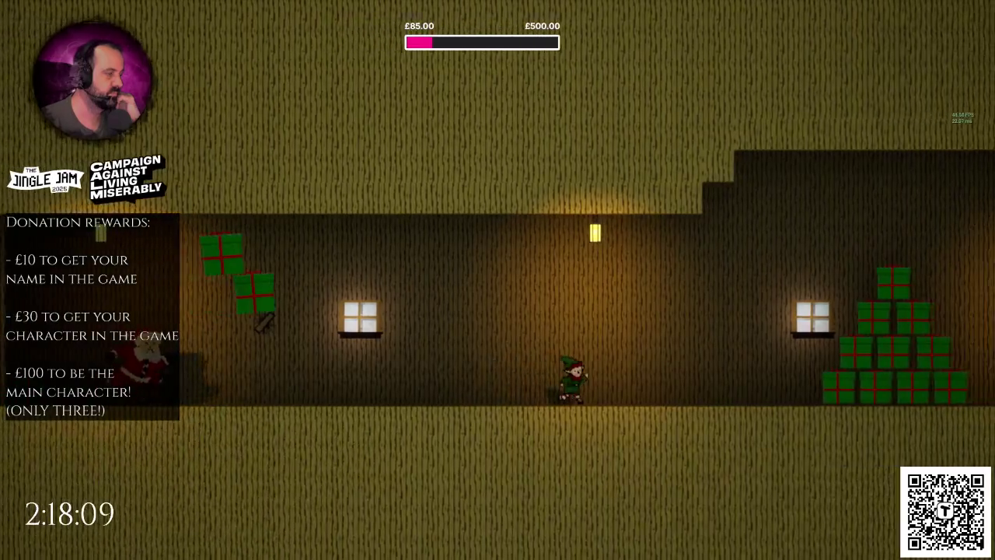
Step: Run the elf right through the corridors, up the stairs and past the Christmas tree
key(Right)
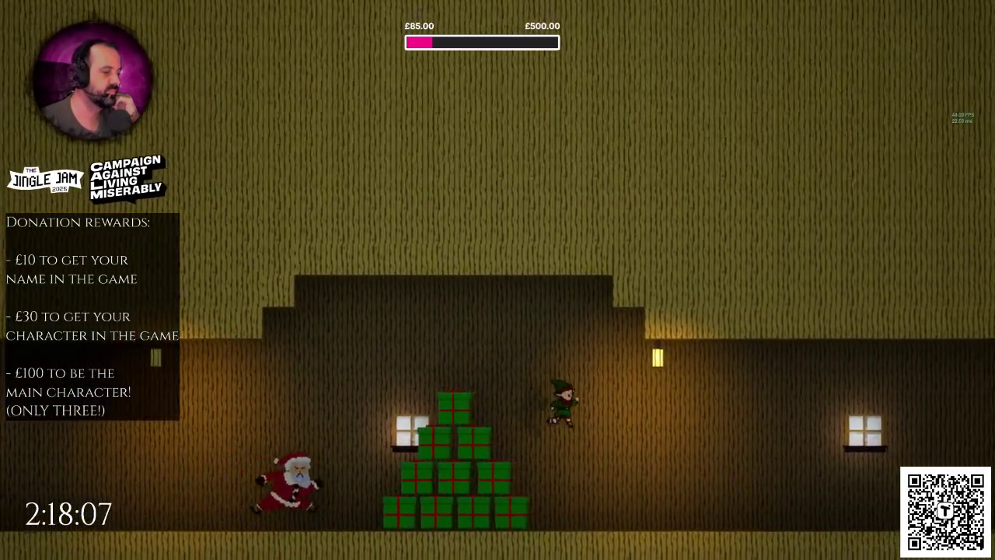
key(Right)
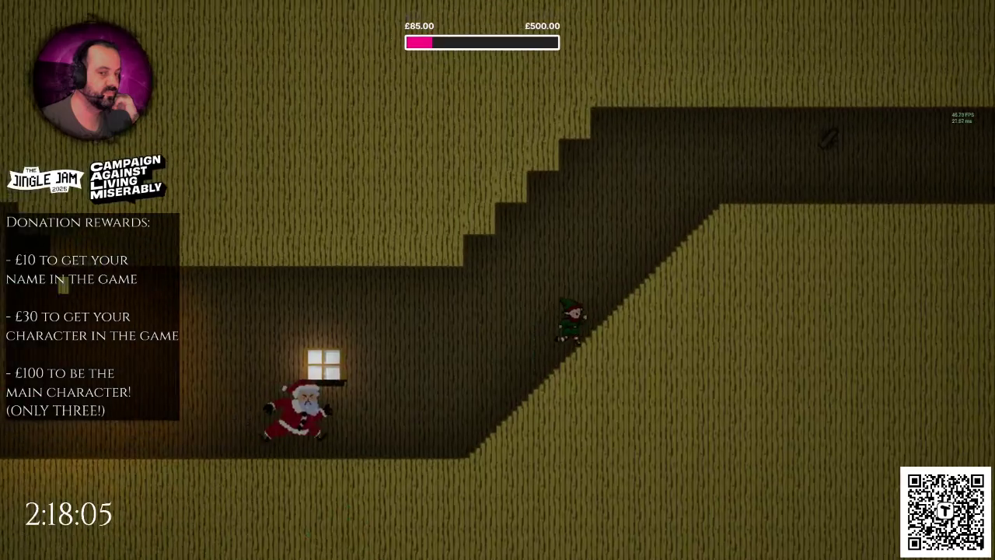
key(Right)
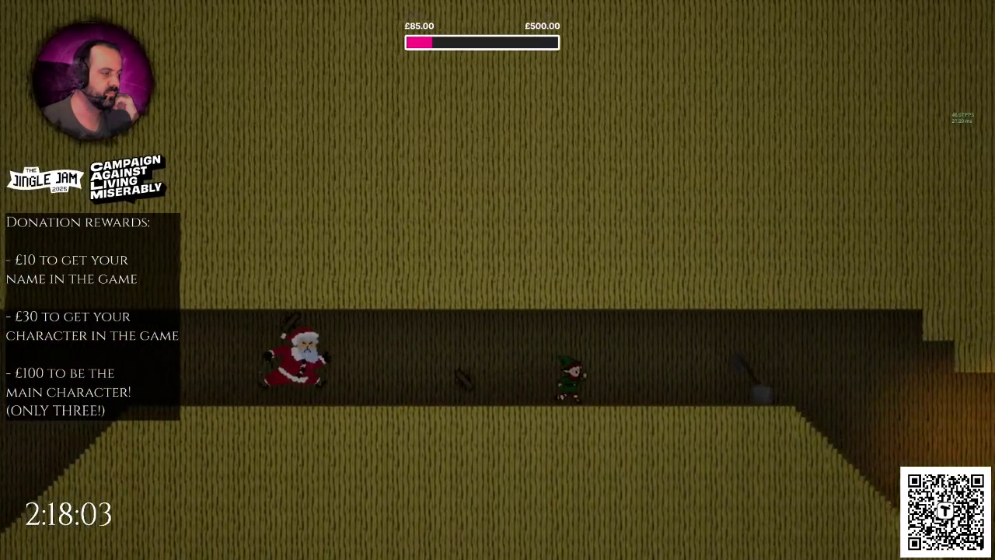
key(Right)
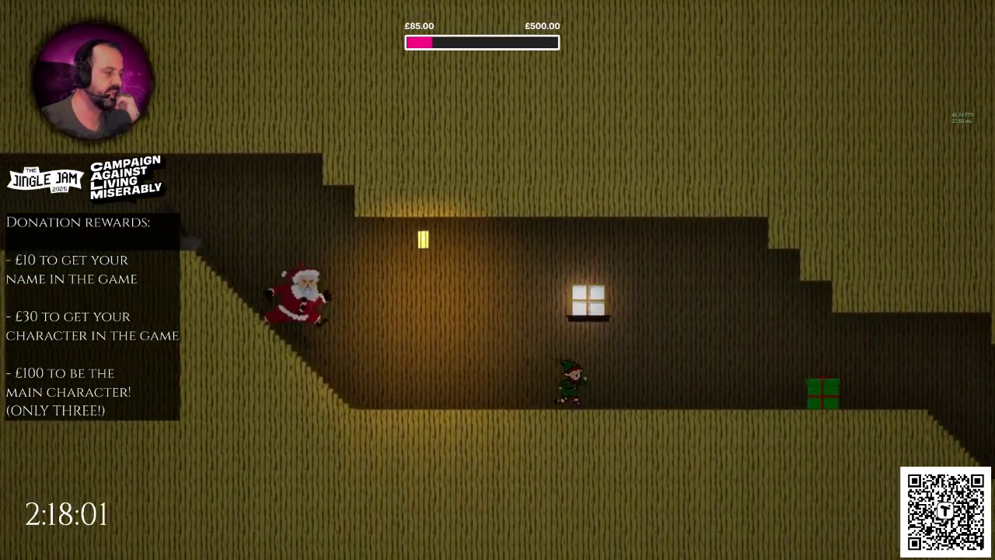
key(Right)
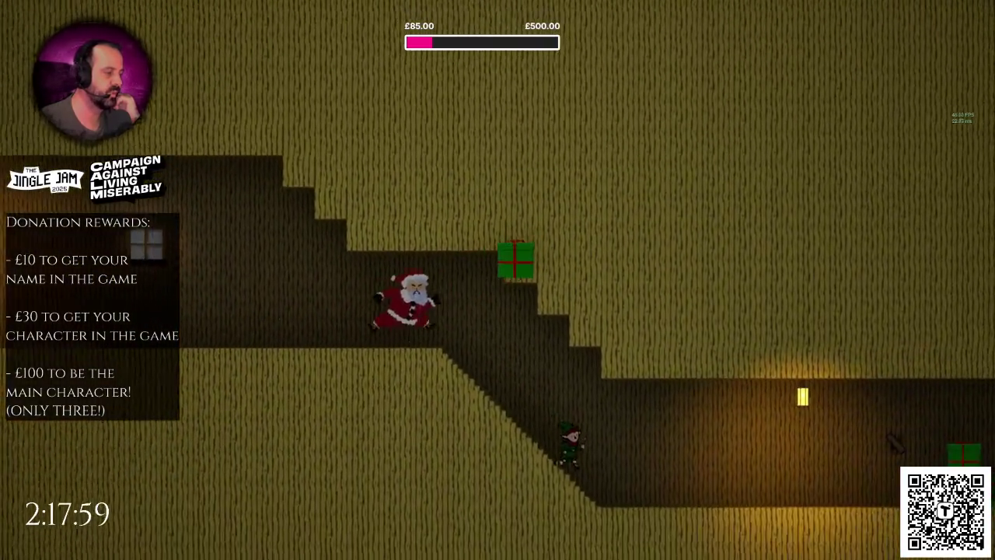
key(Right)
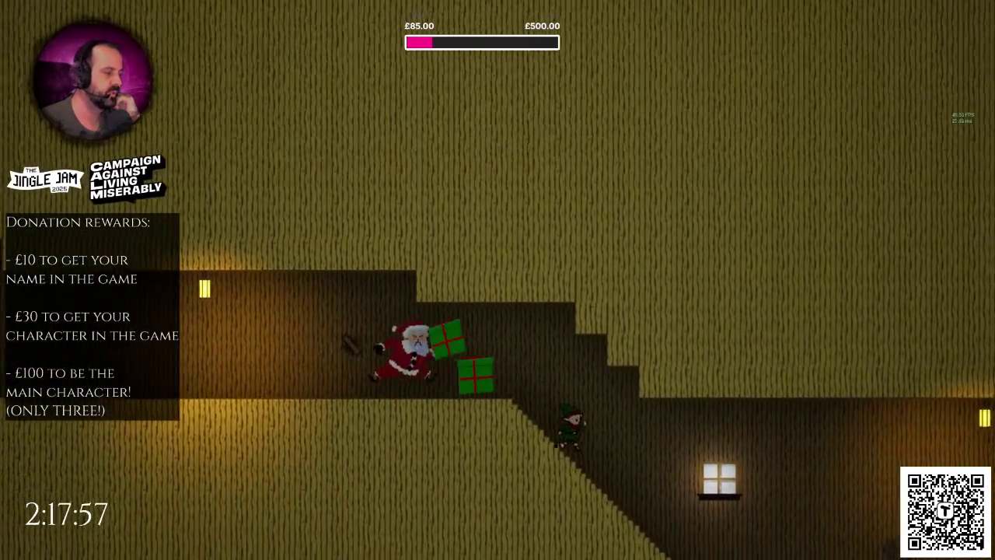
key(Right)
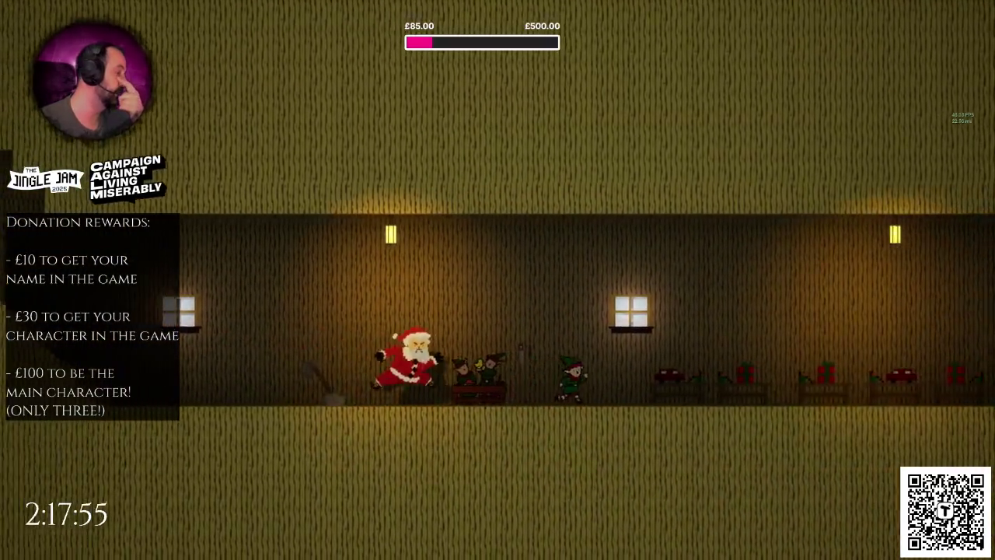
key(Right)
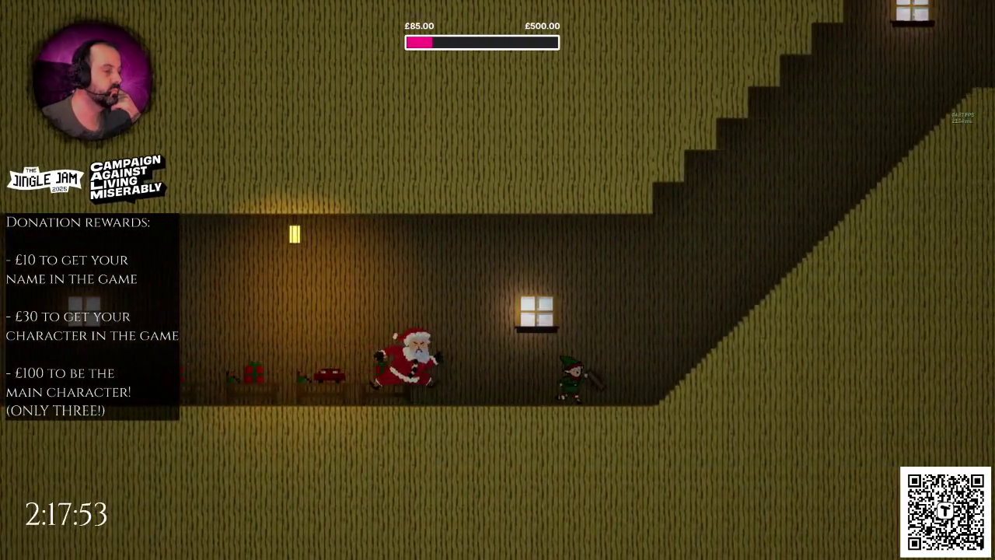
key(Right)
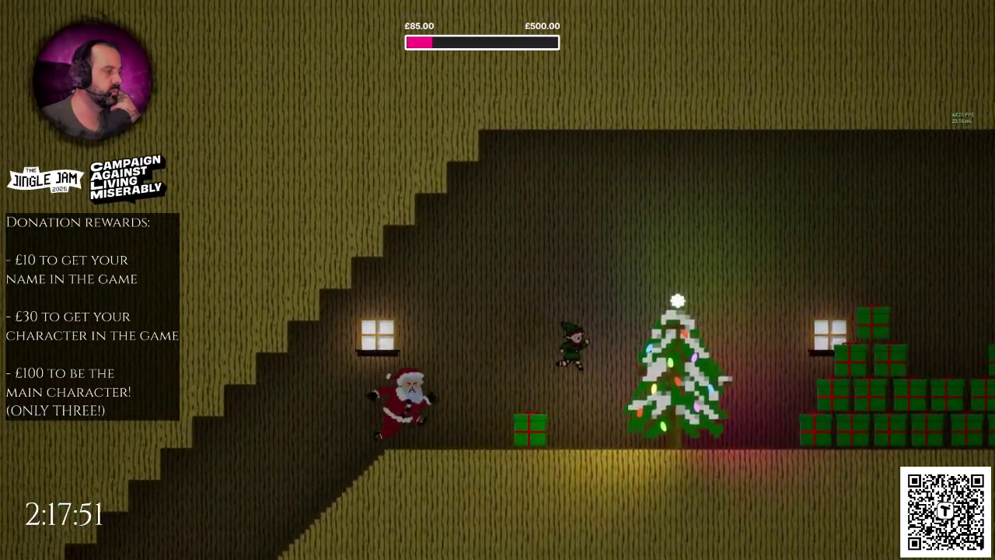
key(Right)
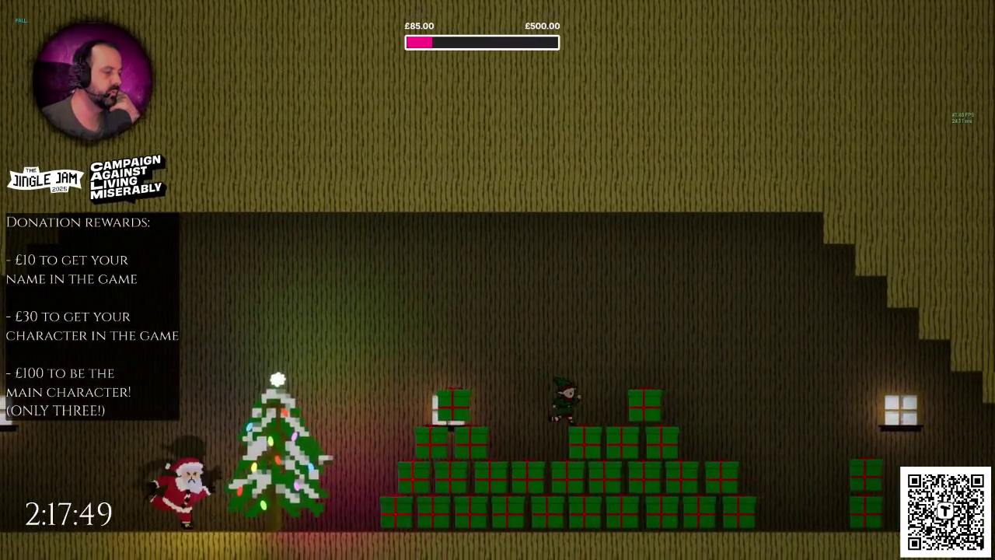
key(Right)
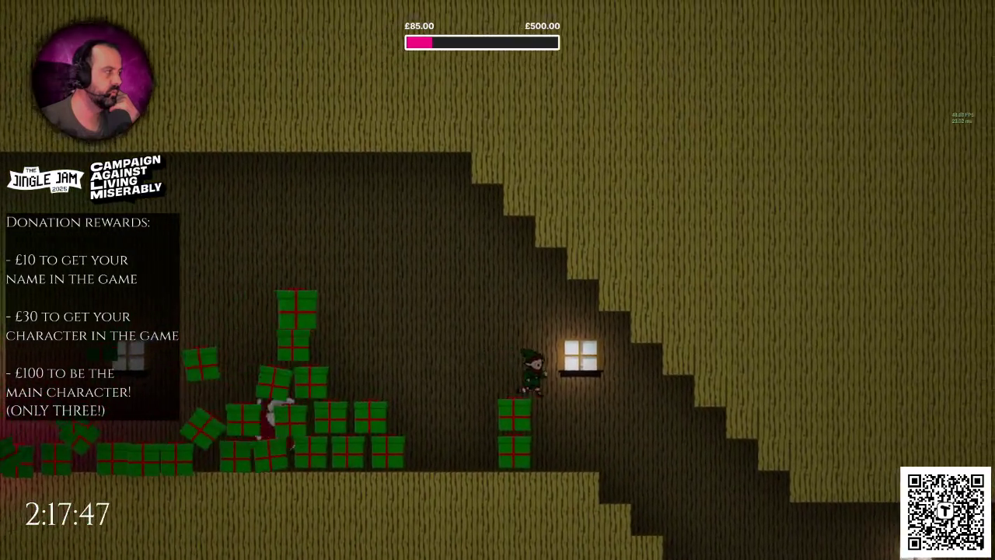
key(Right)
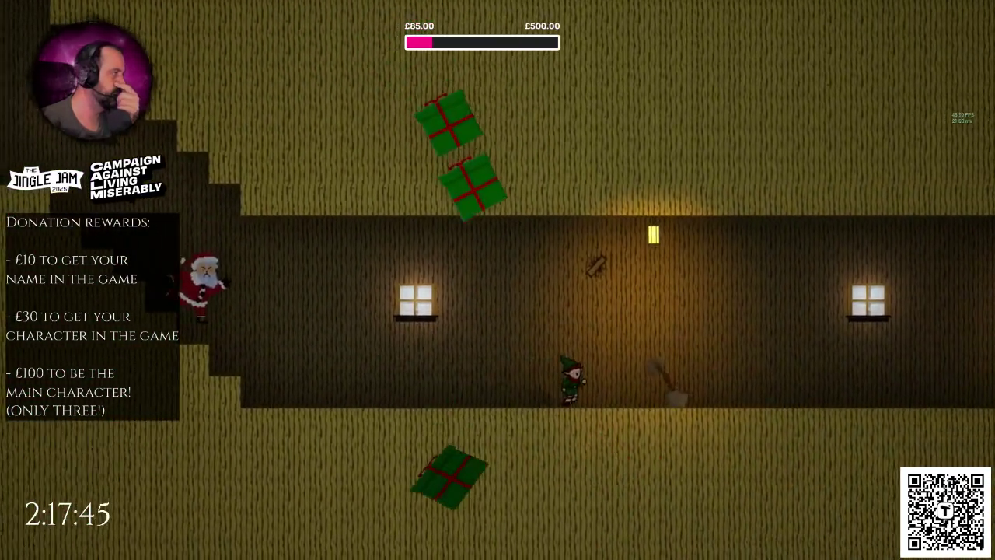
Step: Jump the elf over the hills, through the tree room, and over the presents ahead of Santa
key(Right)
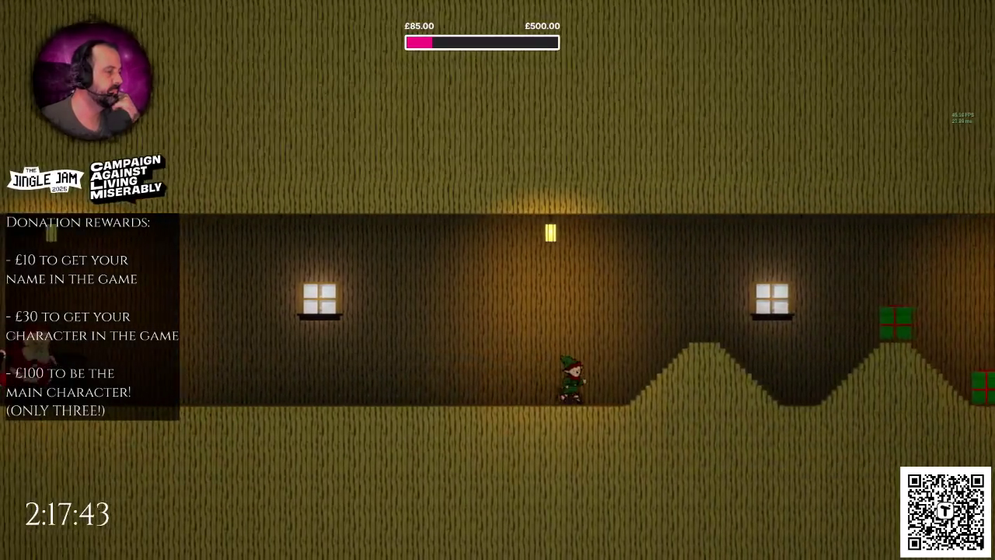
key(space)
key(Right)
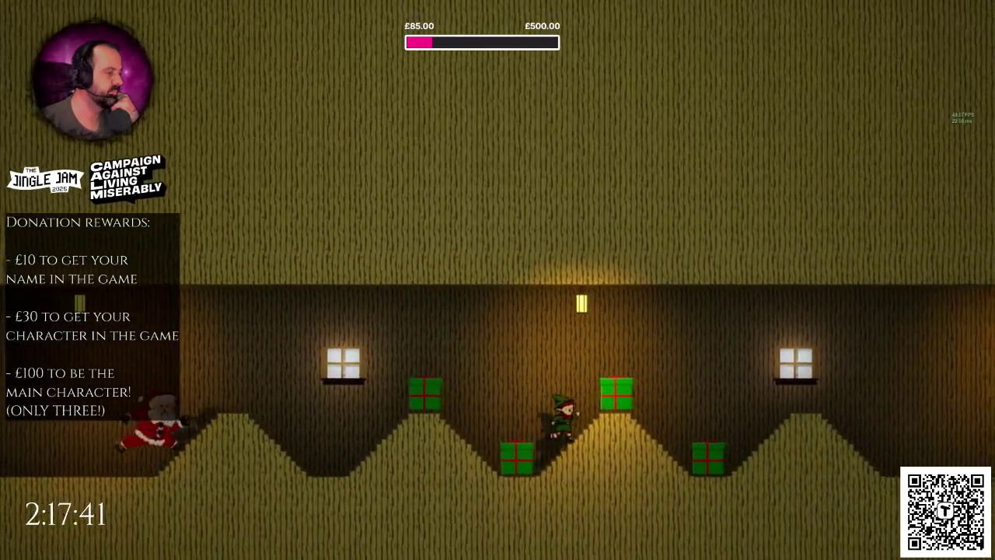
key(space)
key(Right)
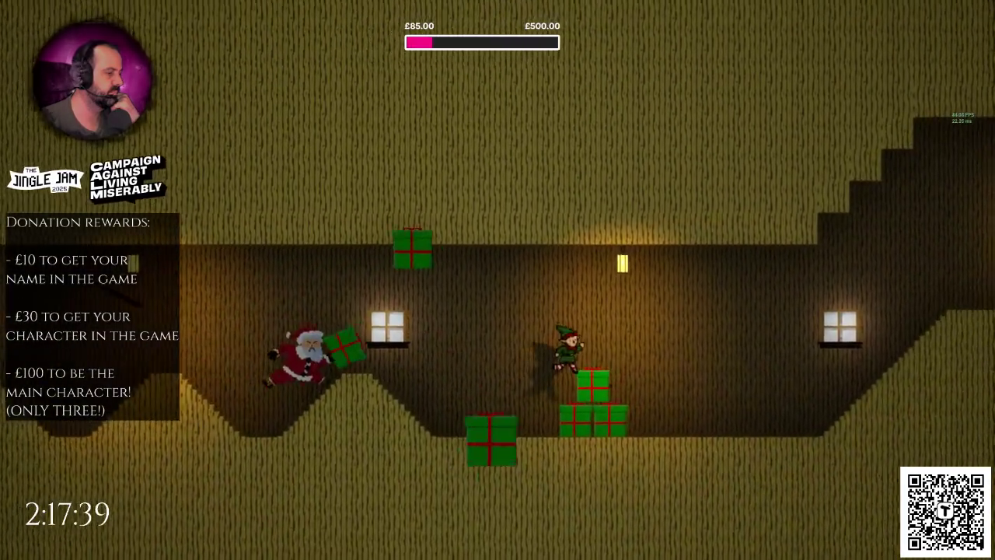
key(space)
key(Right)
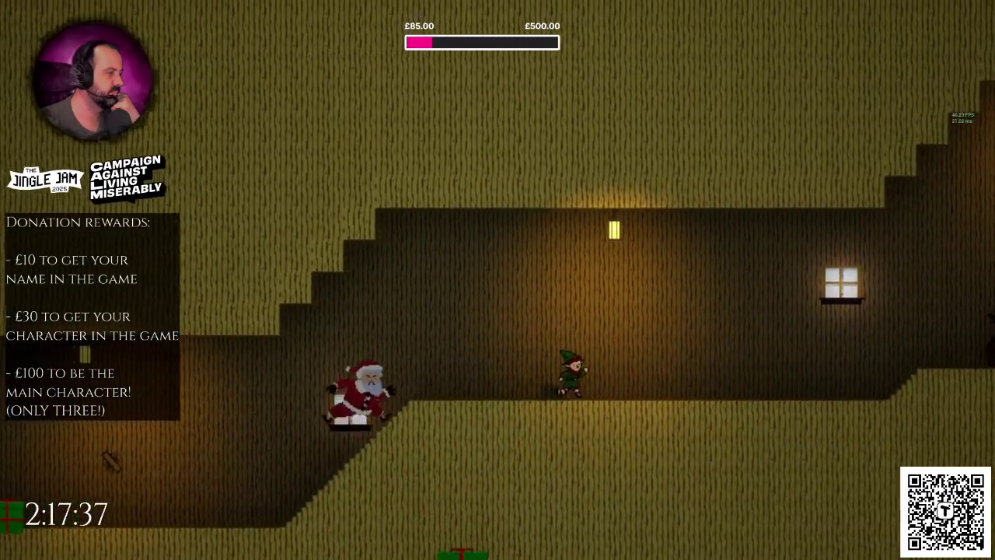
key(Right)
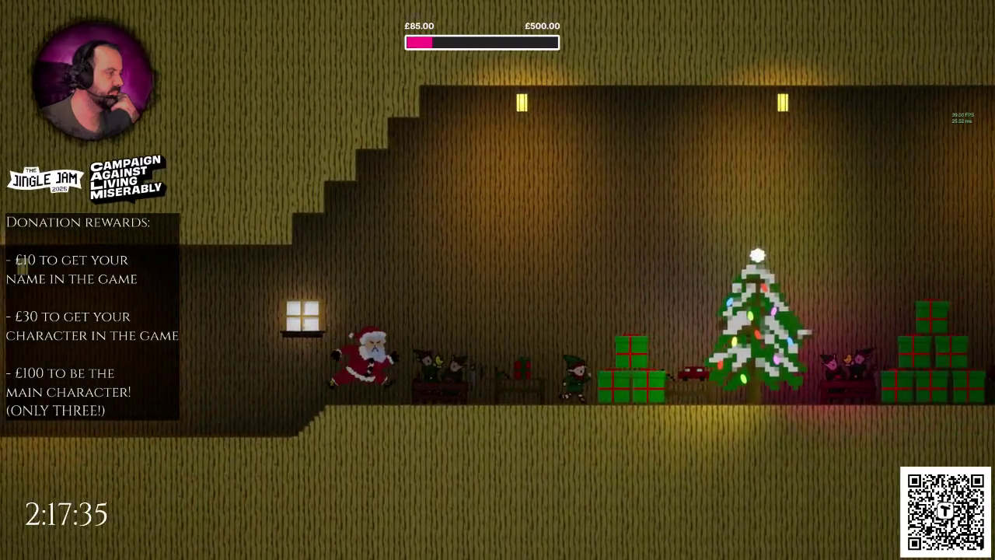
key(space)
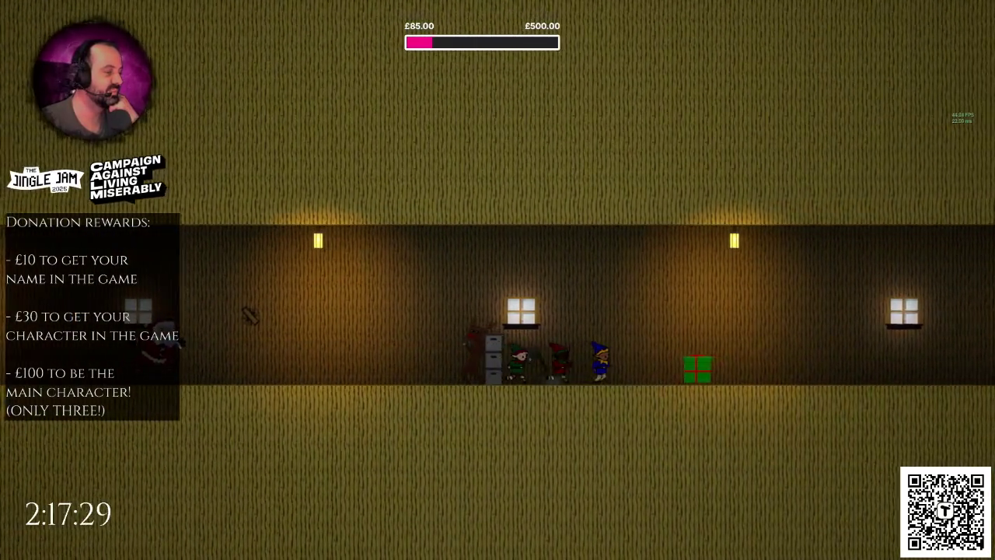
key(Right)
key(space)
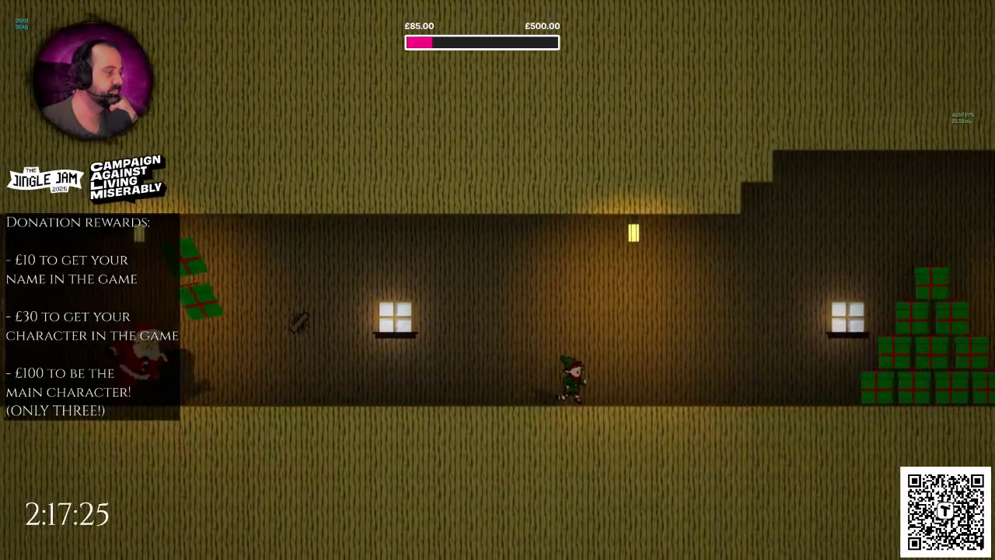
key(space)
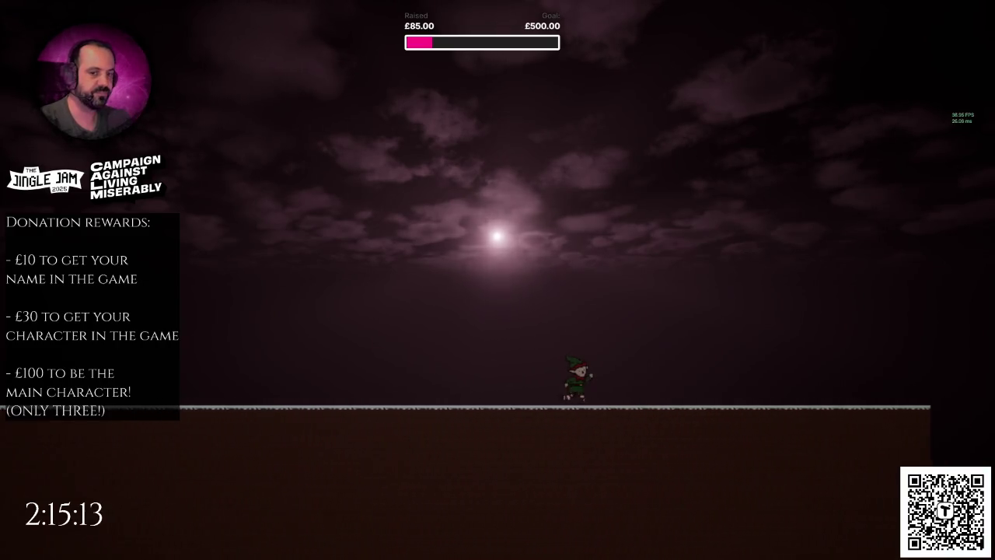
Step: Stop the play-test and turn the editor view toward the workshop walls
key(Escape)
mouse_move(311, 156)
mouse_down()
mouse_move(265, 160)
mouse_move(314, 164)
mouse_up()
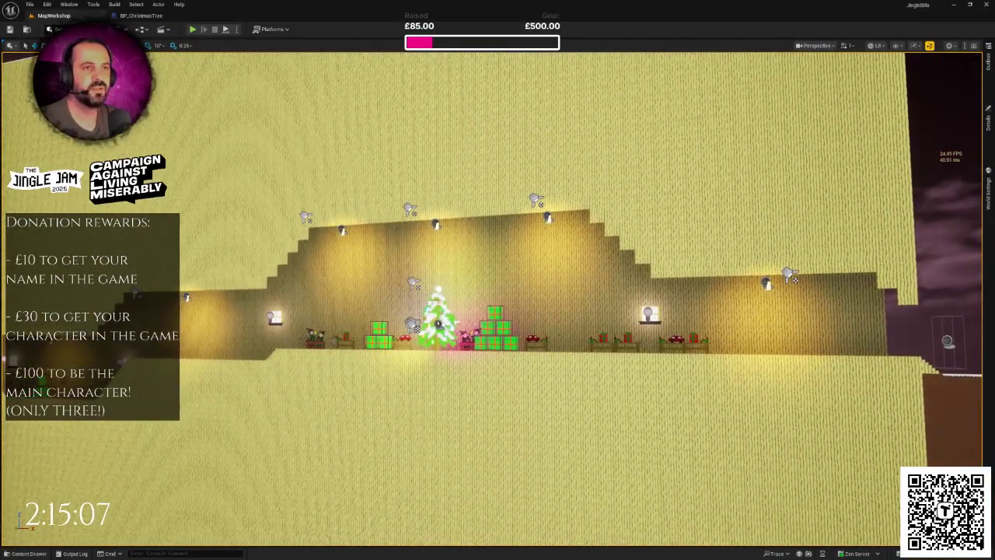
Step: Turn and shift the viewport camera to frame the whole workshop interior
click(65, 6)
click(48, 5)
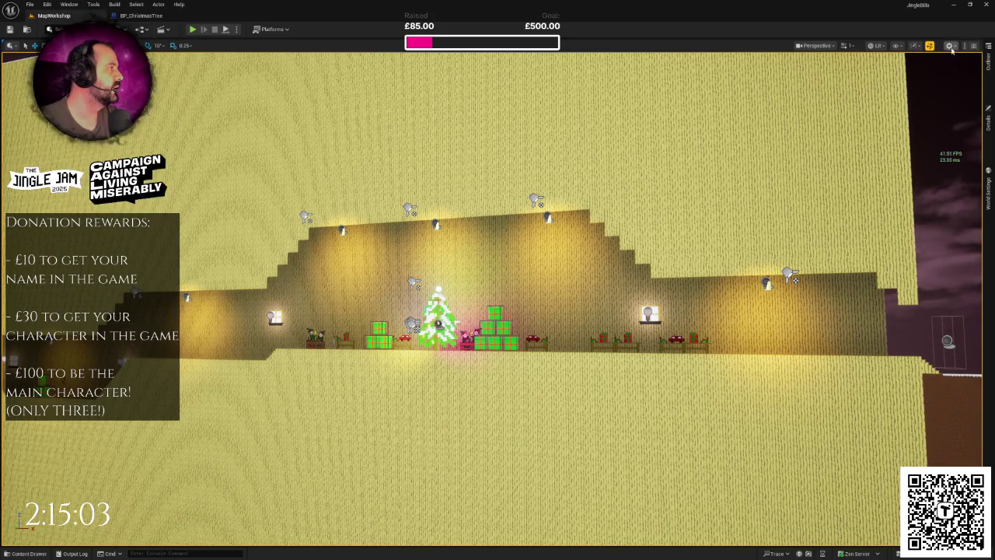
drag(544, 280, 495, 280)
drag(847, 97, 847, 96)
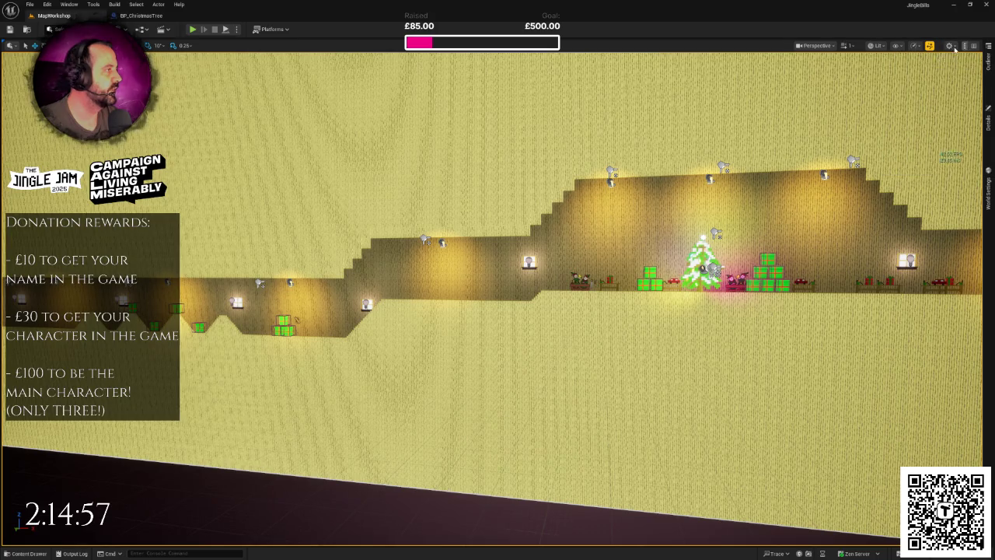
Step: Check the Show Flags, View Mode and settings dropdowns, then show the Outliner's 105-actor list
click(899, 45)
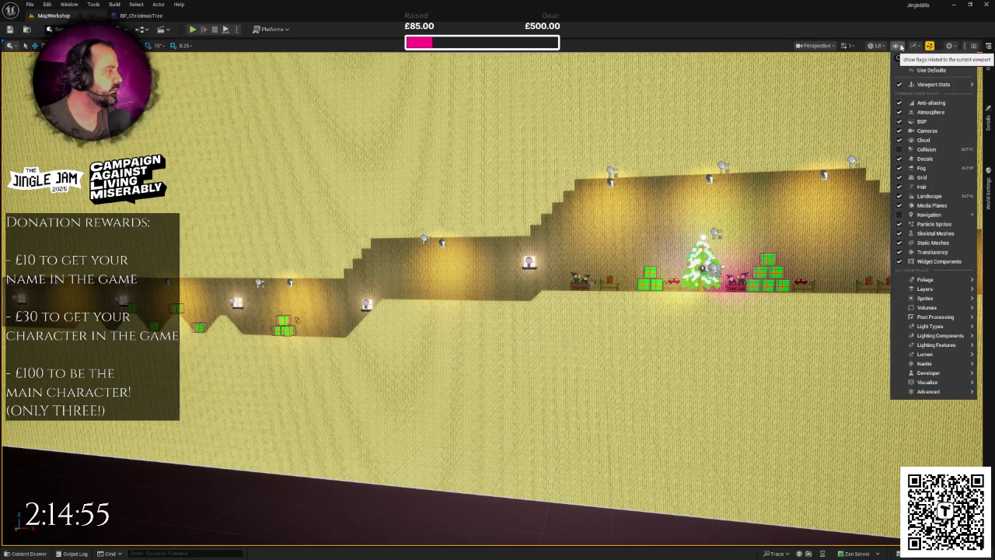
click(900, 46)
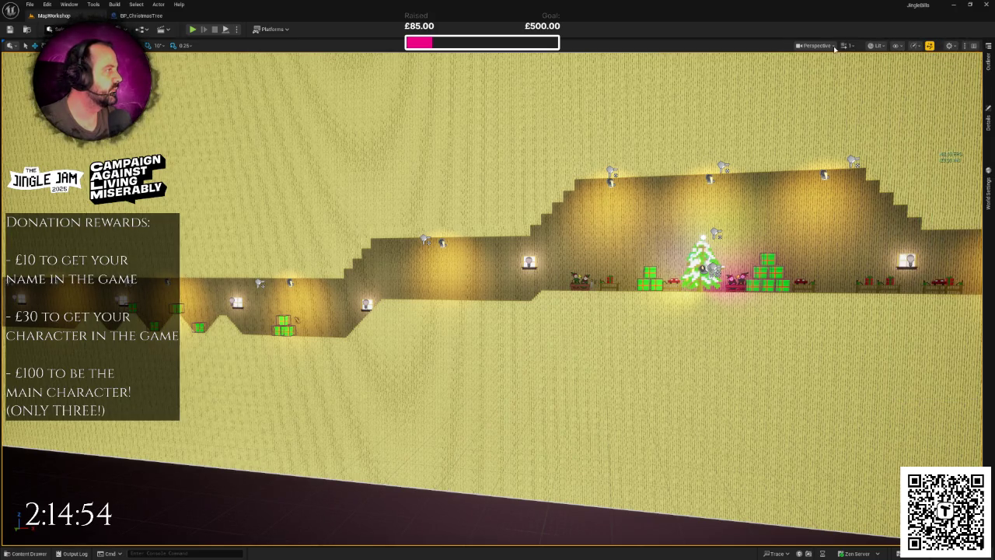
click(884, 47)
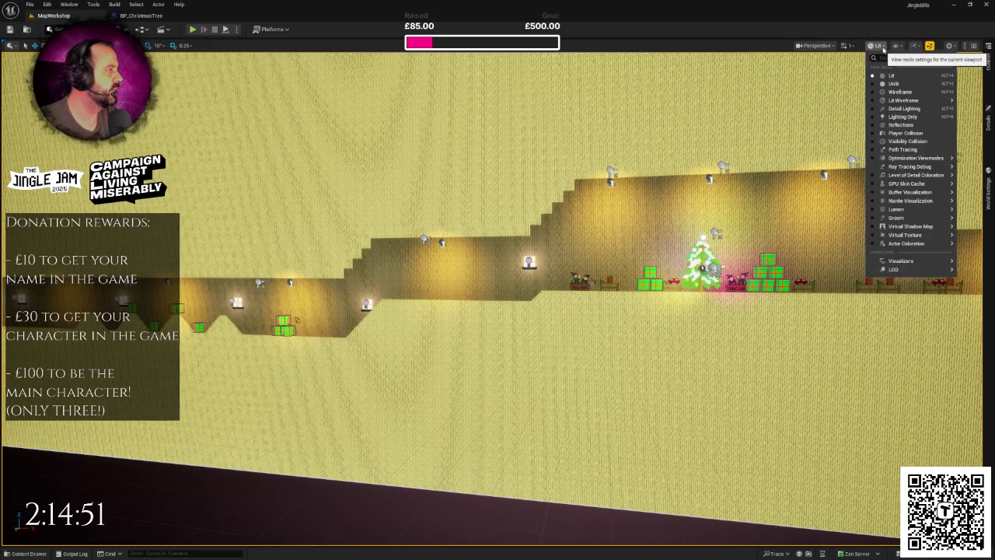
click(884, 48)
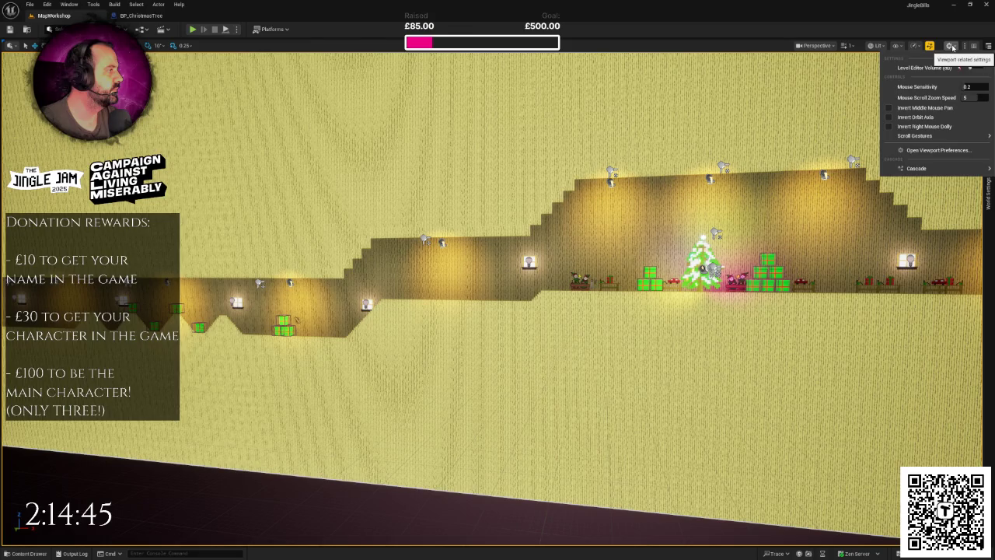
click(952, 46)
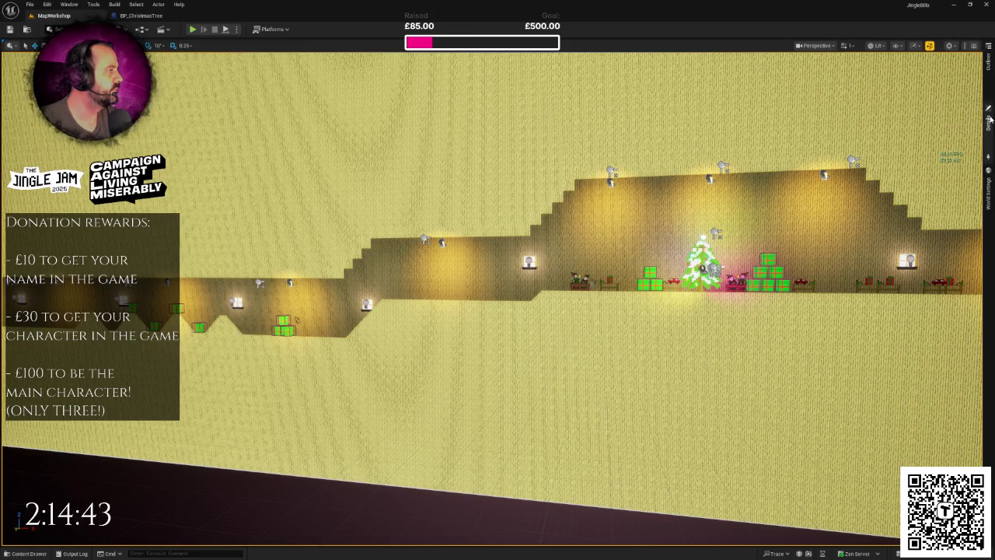
click(989, 125)
click(990, 78)
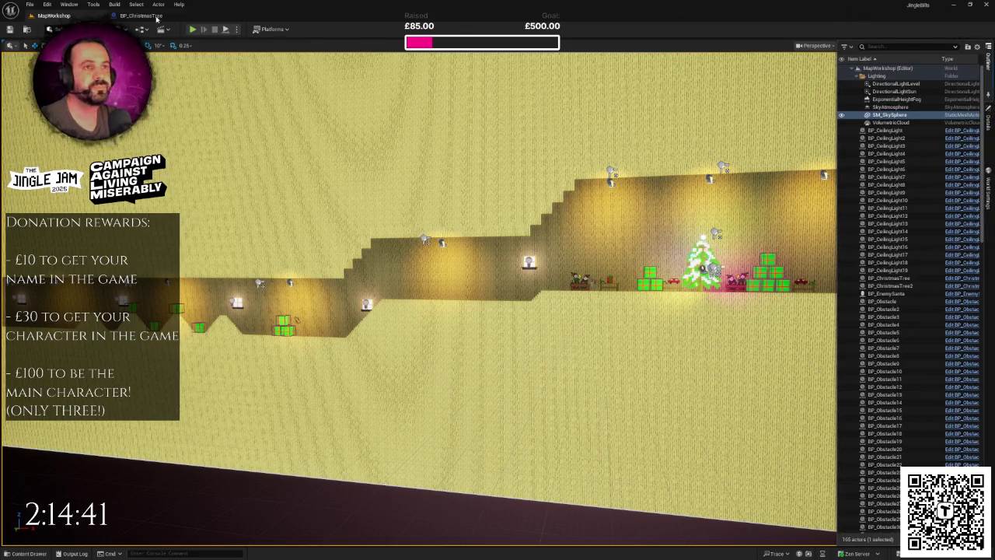
Step: Browse the Window, Tools, Build and Select menus
click(77, 5)
click(80, 4)
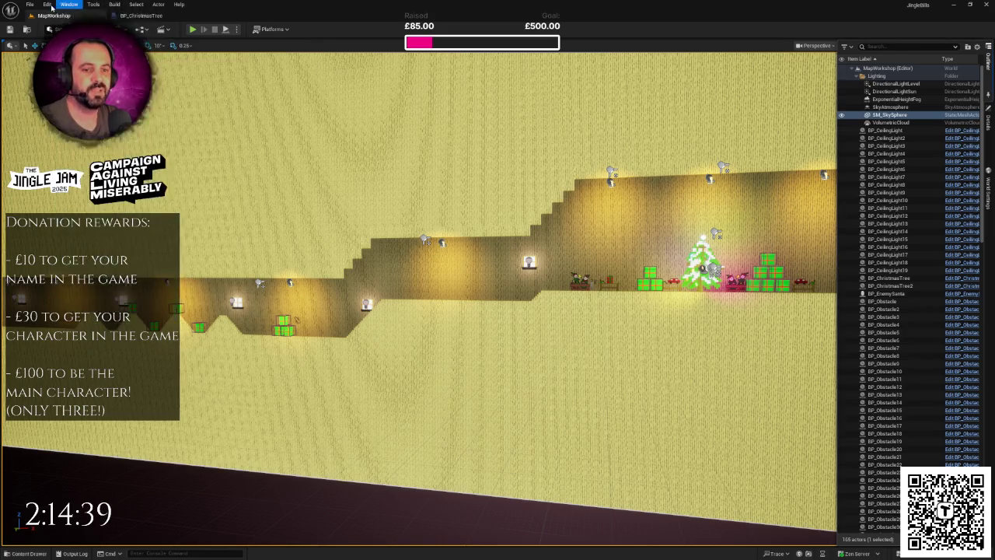
click(78, 5)
click(82, 5)
click(92, 5)
click(92, 4)
click(114, 5)
click(140, 6)
Step: Revisit the Window menu, then close the Outliner so the full workshop tunnel is in view
click(142, 6)
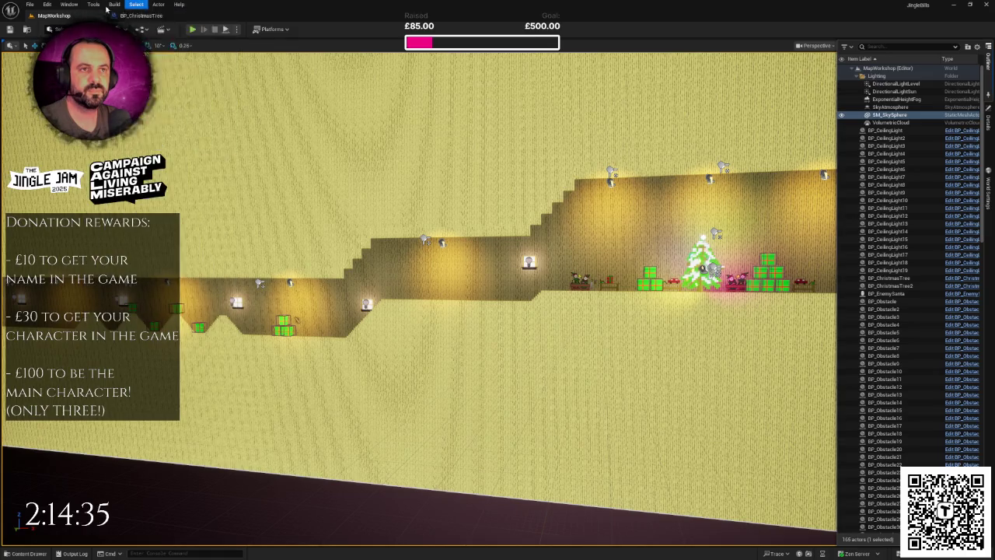
click(78, 5)
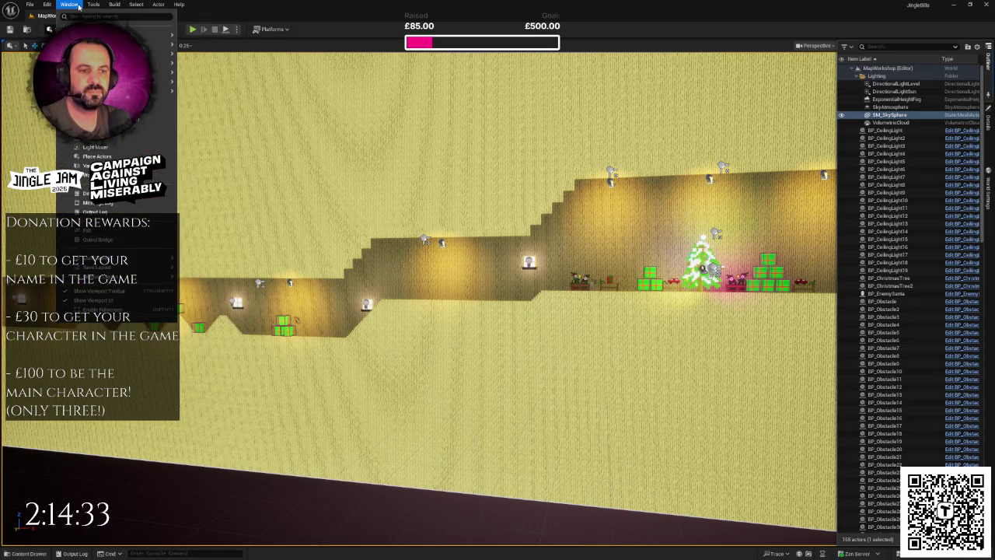
click(78, 4)
click(138, 5)
click(139, 4)
click(484, 98)
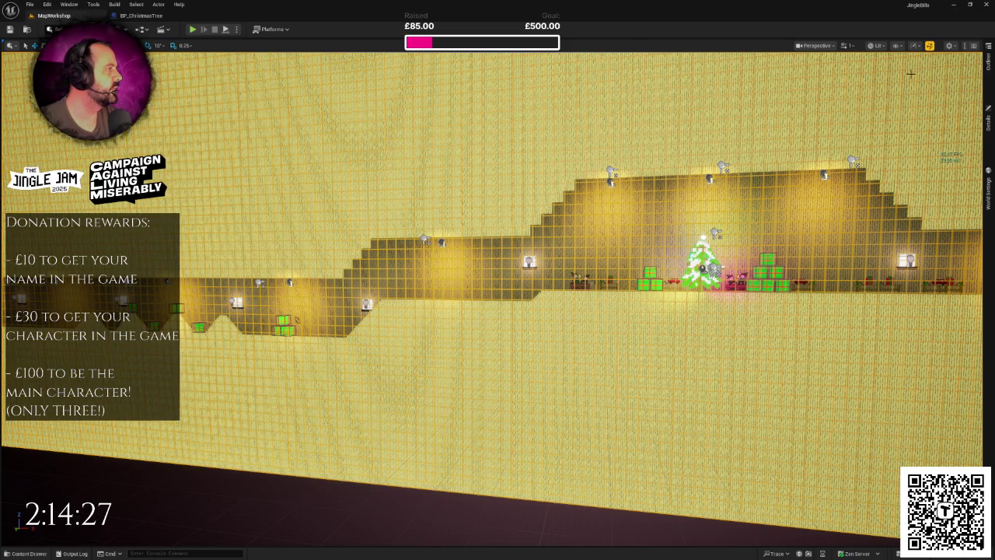
click(917, 46)
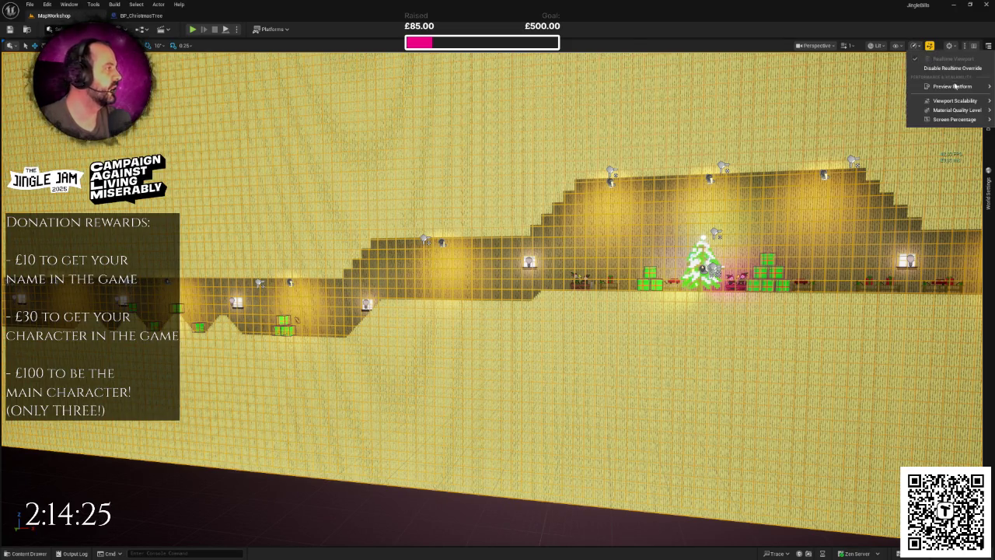
Step: Try Medium, Low and Epic viewport scalability, settling on High for every group
mouse_move(952, 86)
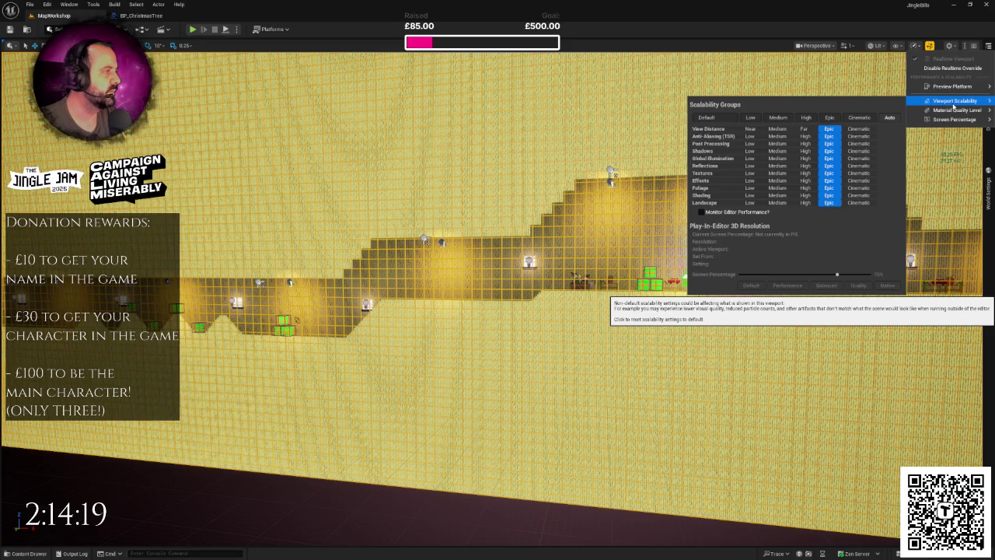
click(807, 119)
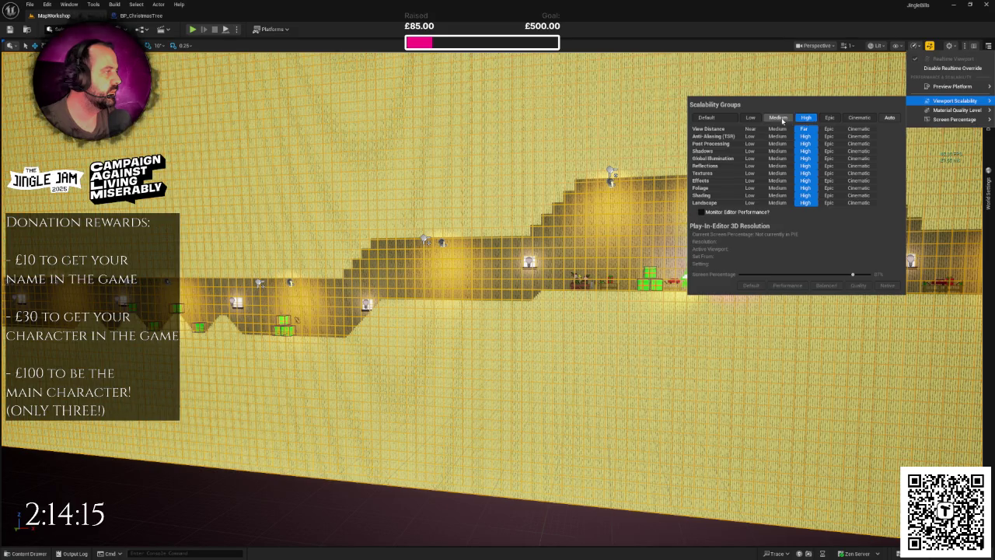
click(779, 119)
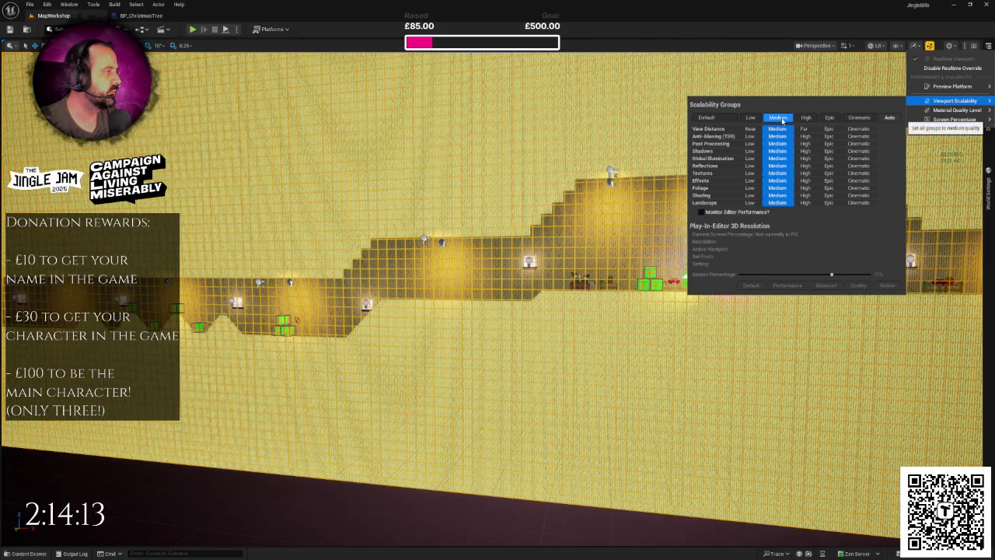
click(750, 118)
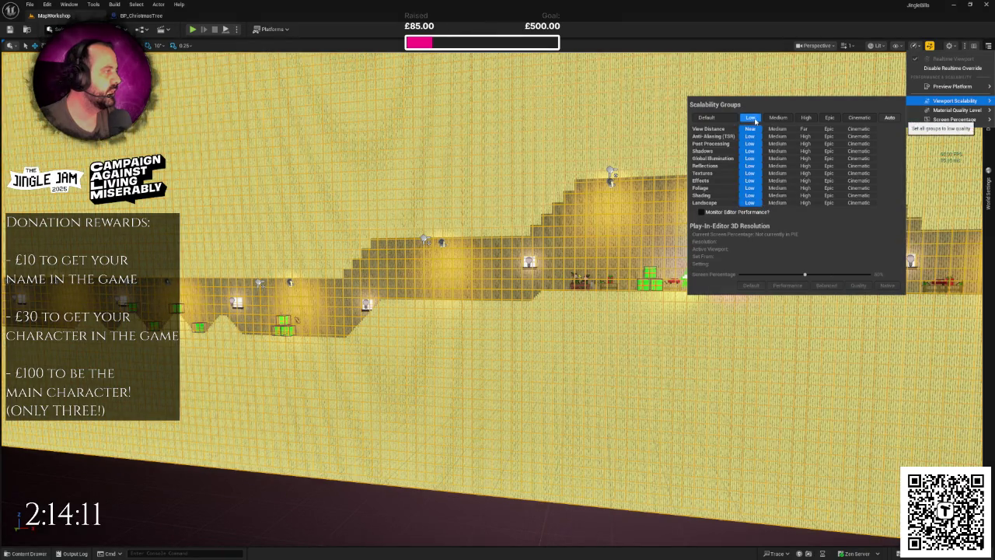
click(807, 119)
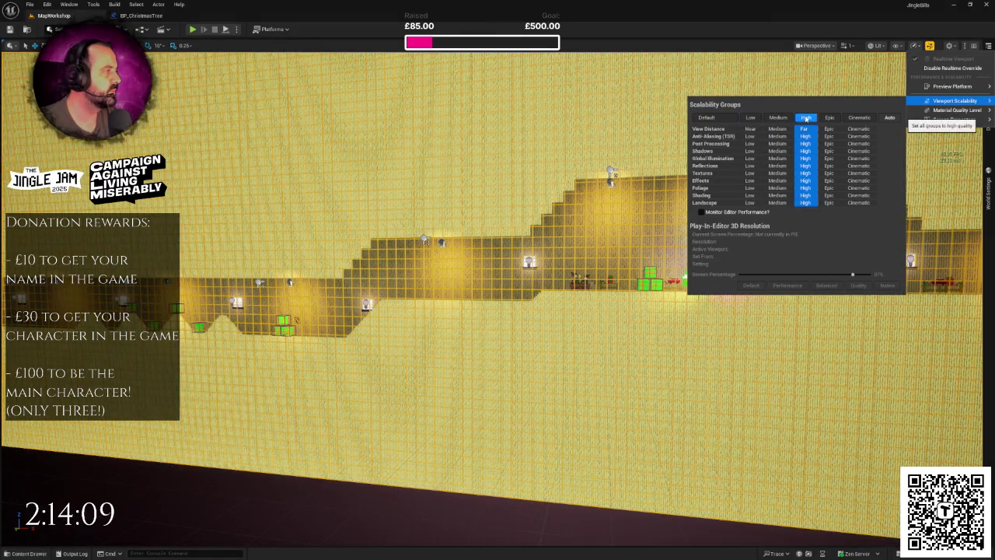
click(823, 118)
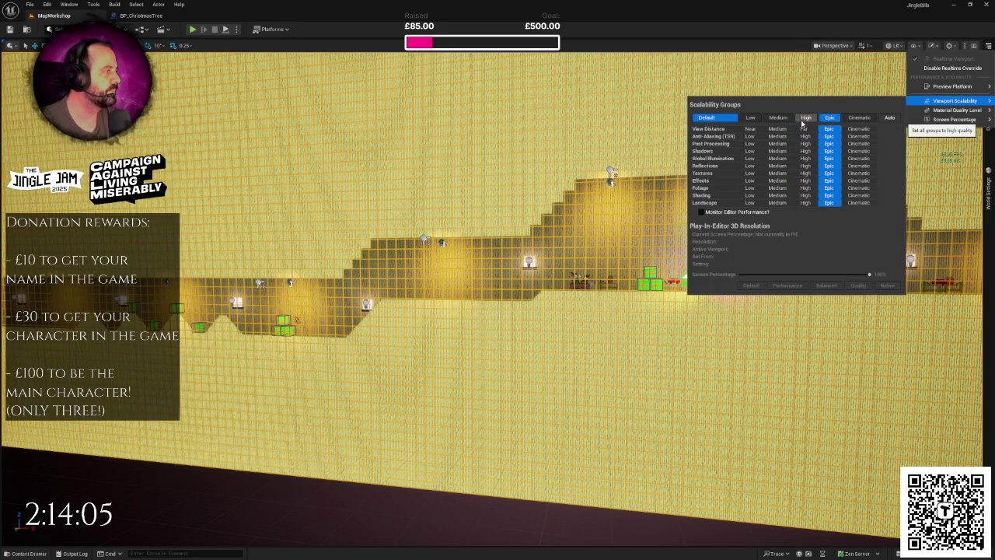
click(806, 118)
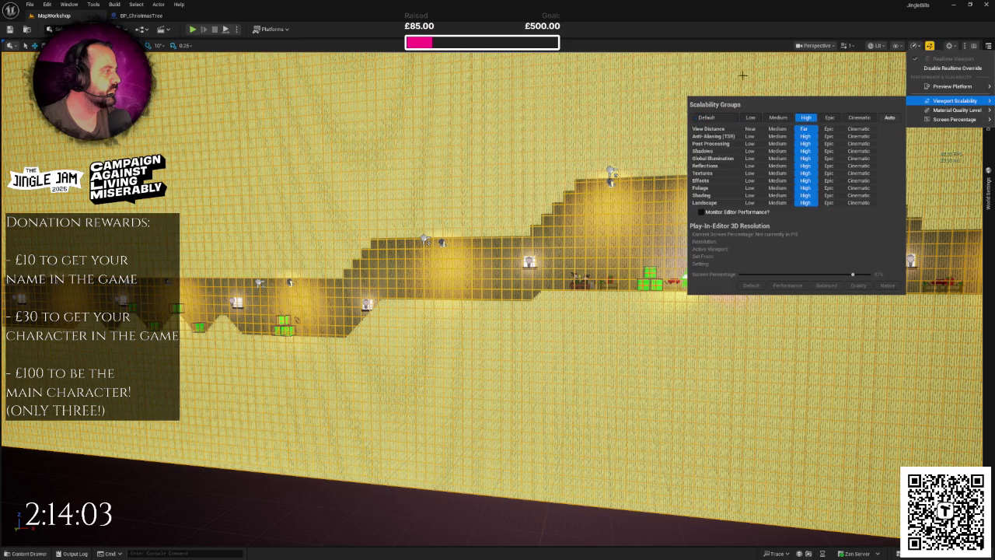
drag(743, 76, 356, 71)
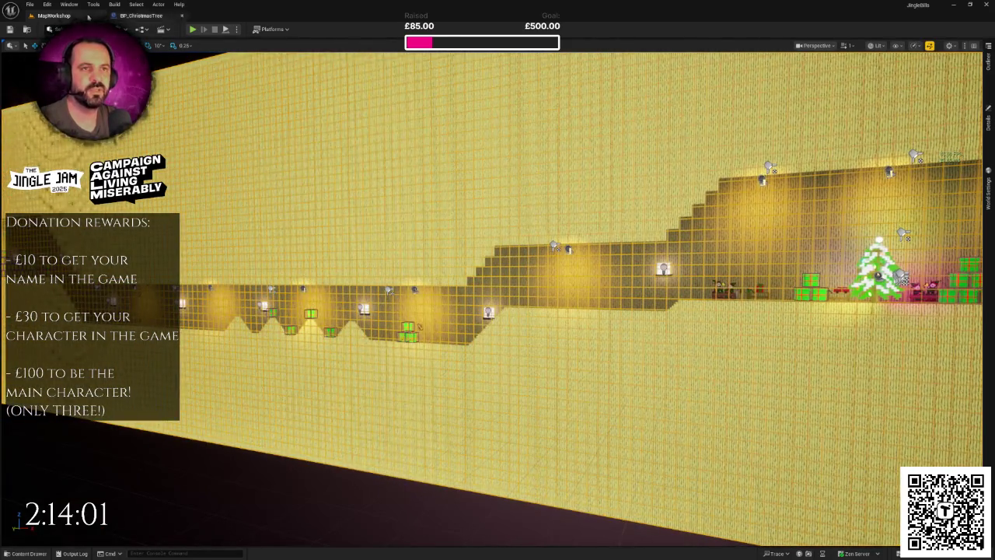
Step: Search Project Settings for 'global' and keep Dynamic Global Illumination Method at None
click(47, 4)
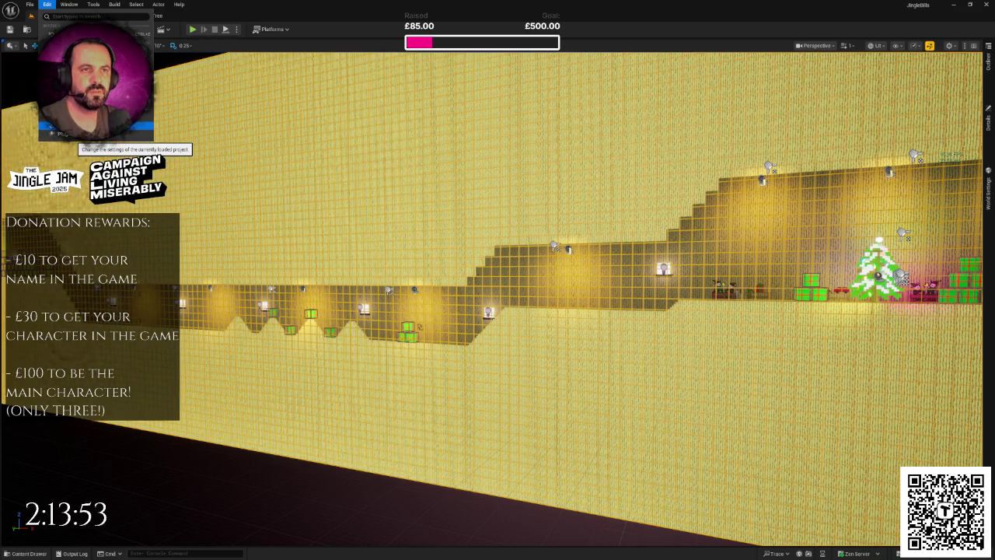
click(62, 134)
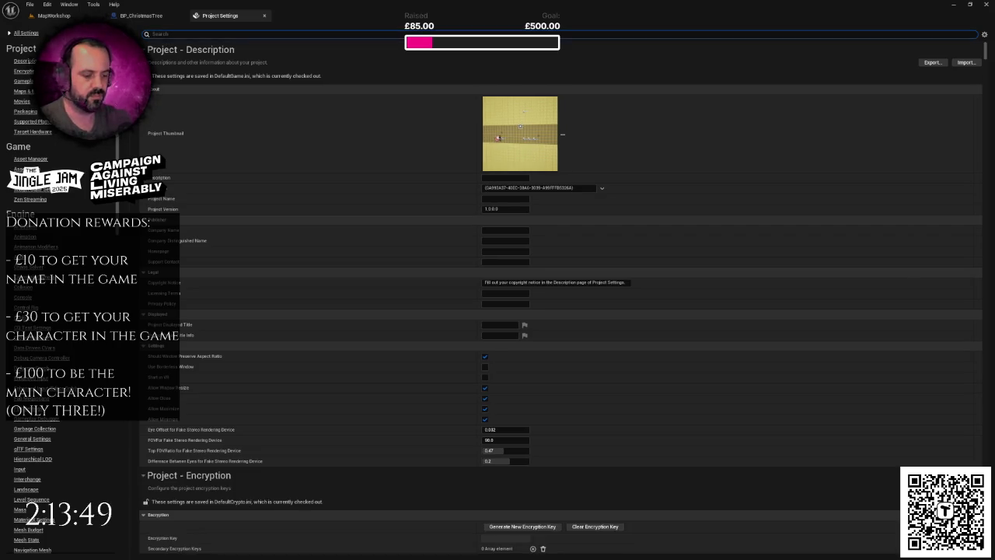
text(global)
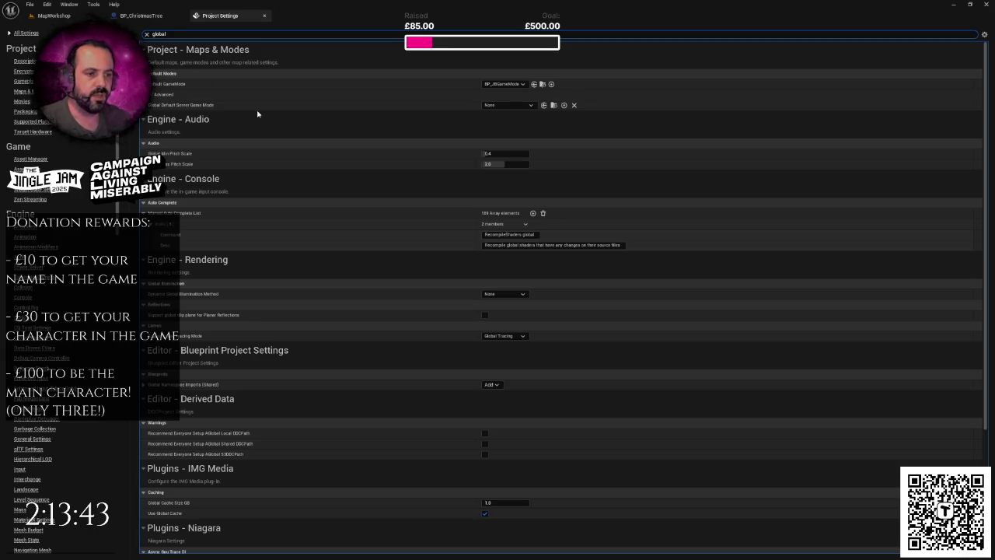
click(502, 293)
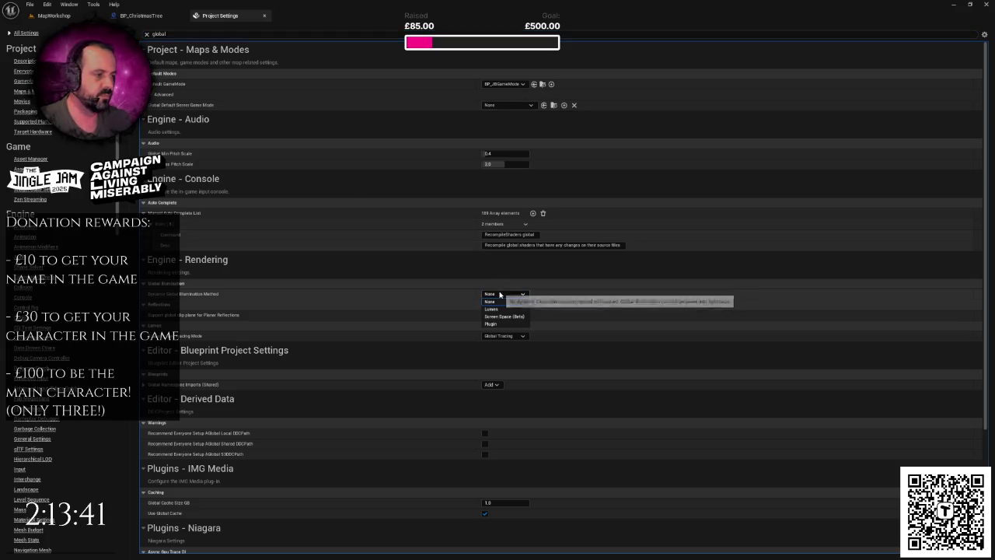
click(491, 298)
click(70, 16)
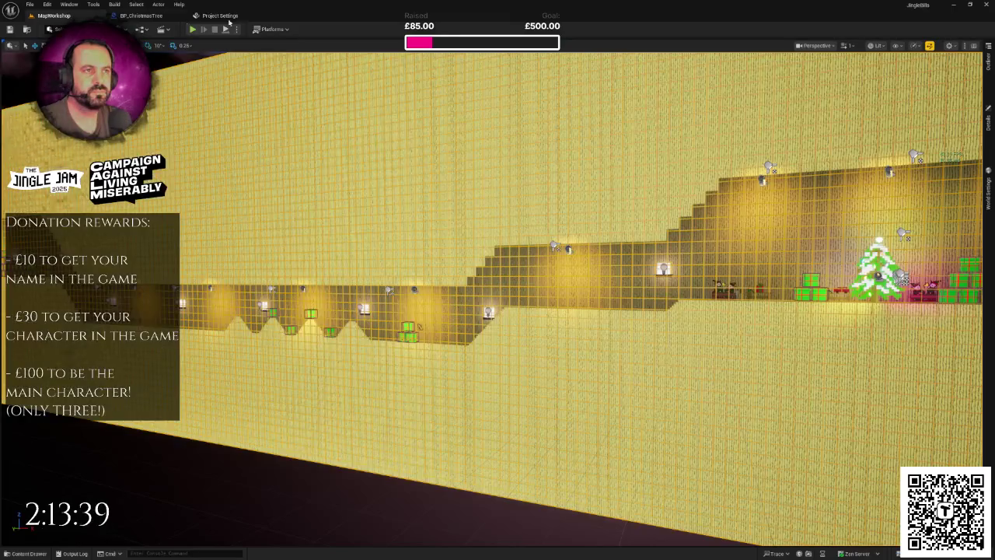
Step: Focus on the Christmas tree and fly along the platforms, presents and lit corridor
key(f)
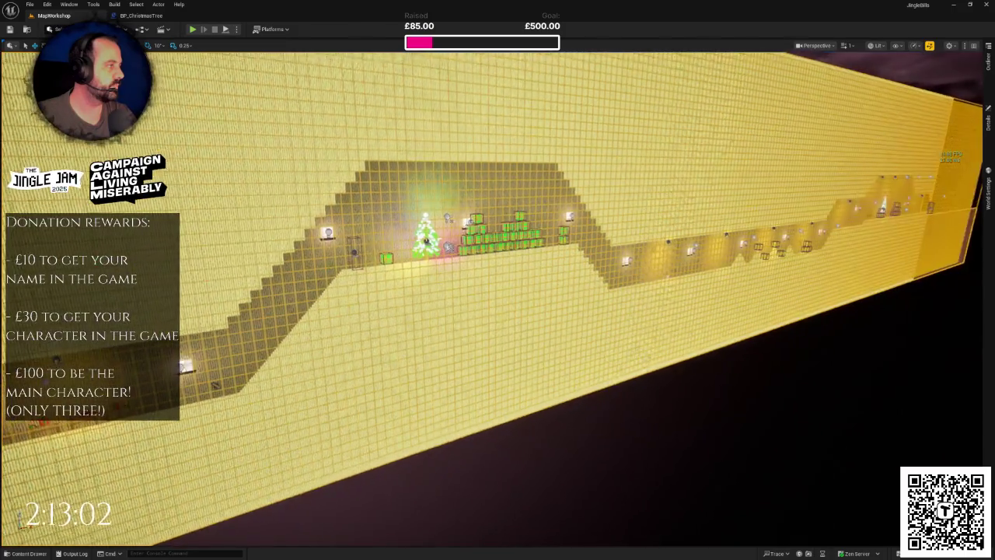
drag(342, 308, 341, 308)
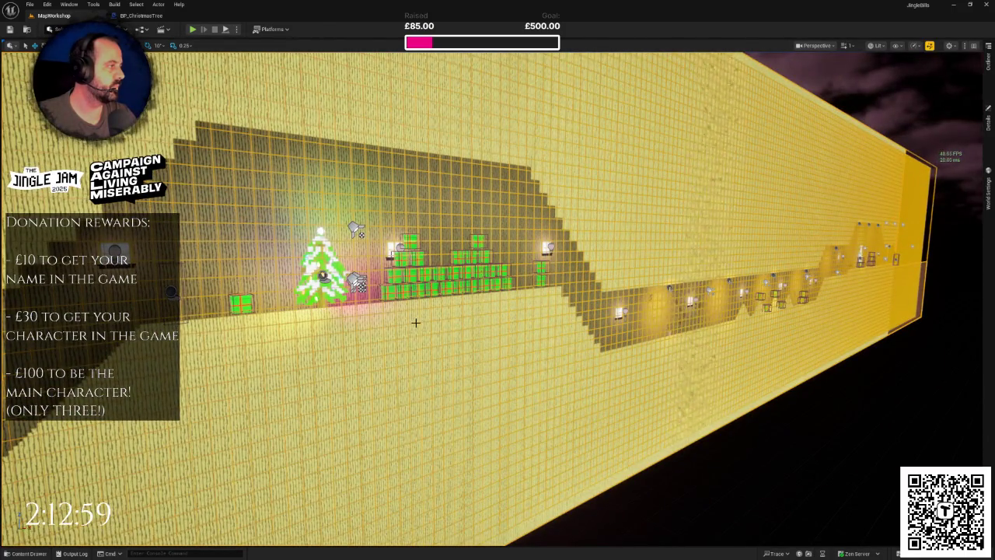
drag(480, 340, 502, 333)
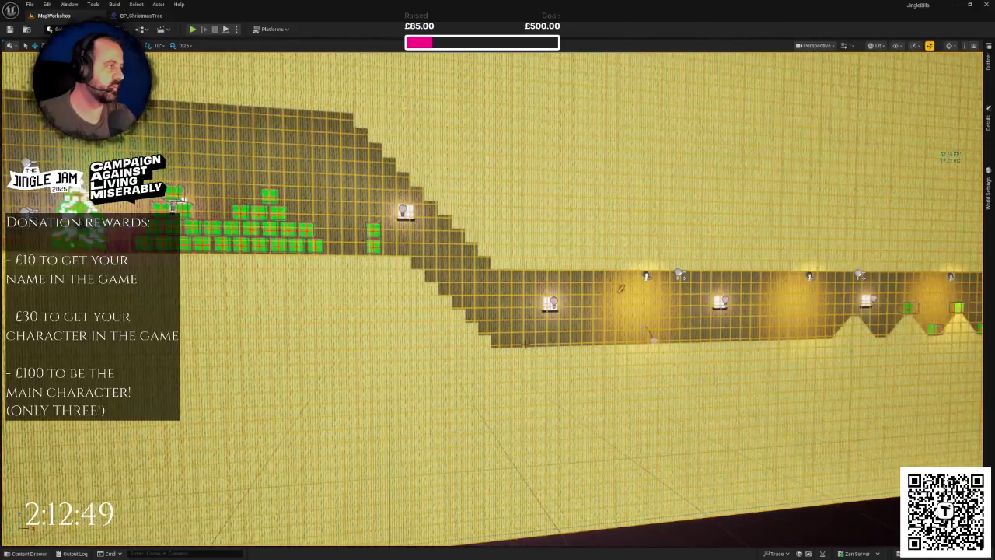
mouse_move(573, 336)
mouse_down()
mouse_move(617, 335)
mouse_move(623, 323)
mouse_move(601, 315)
mouse_up()
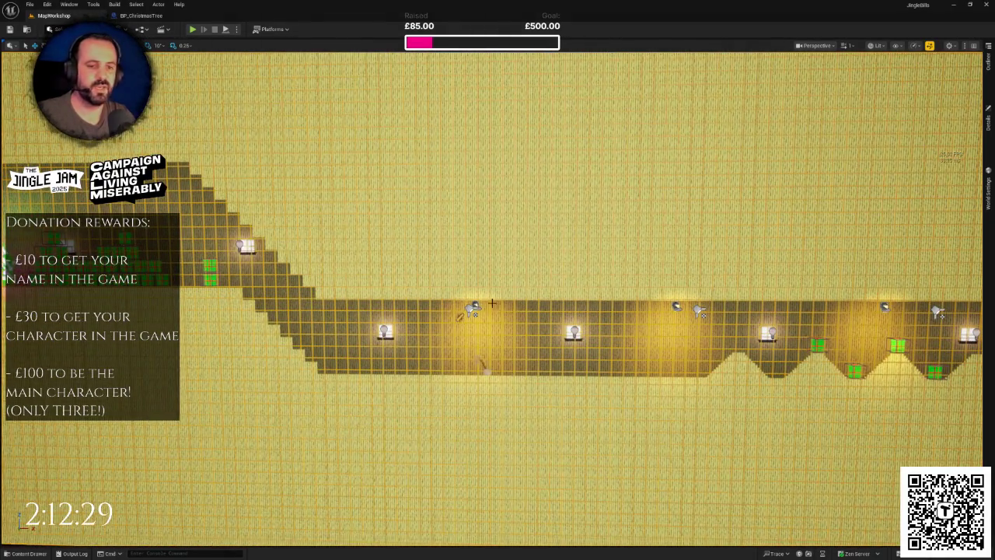
drag(365, 300, 365, 301)
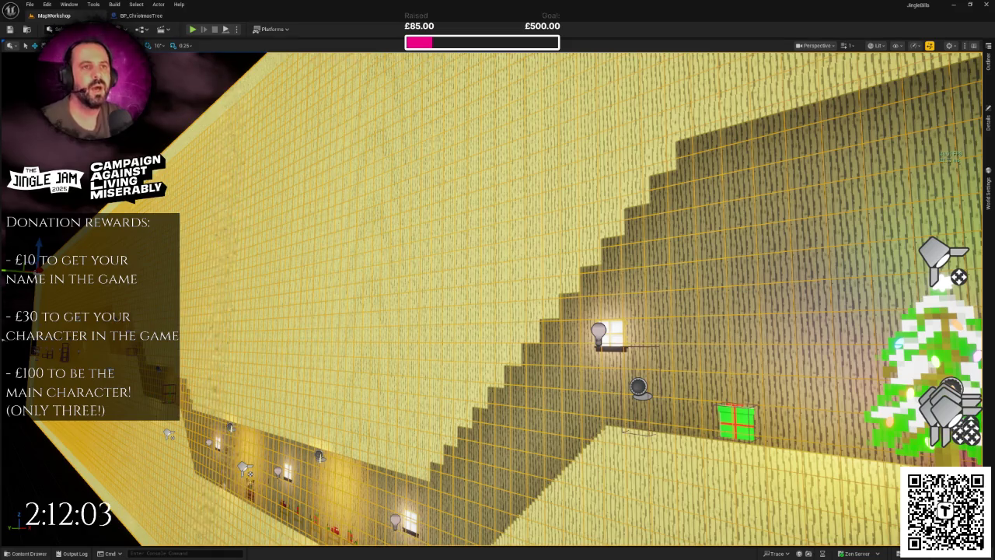
click(46, 5)
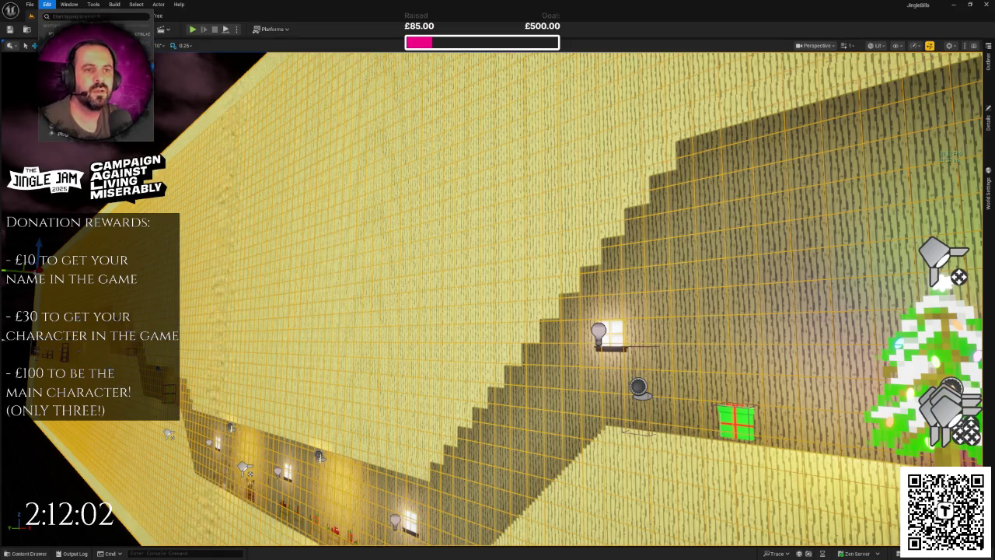
Step: Filter Editor Preferences to the minimise-editor play options, then return to MapWorkshop
click(46, 4)
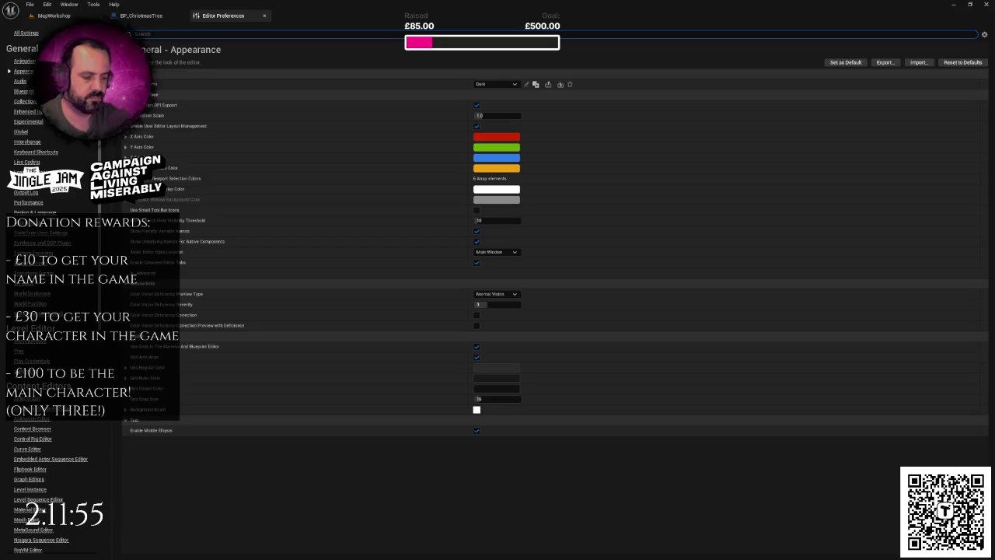
text(mini)
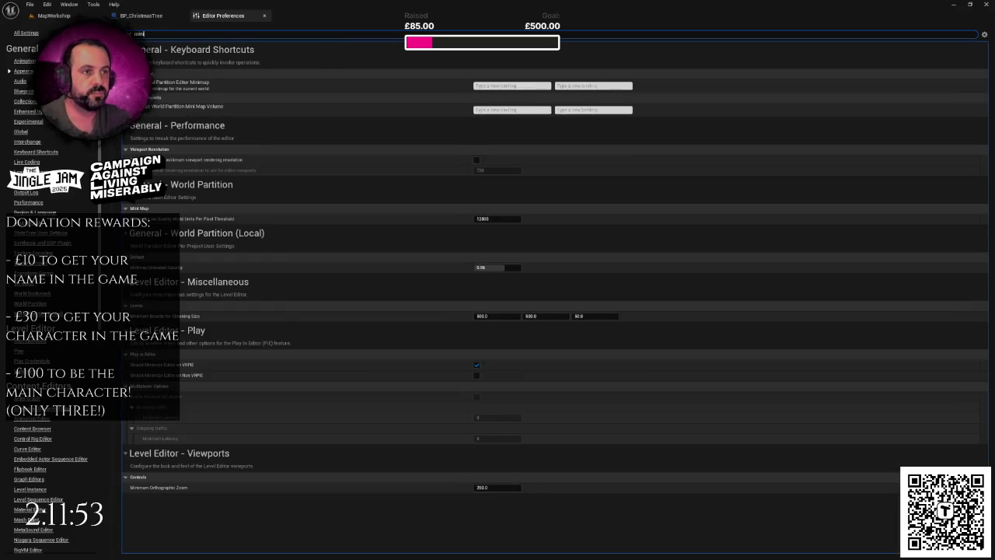
text(mi)
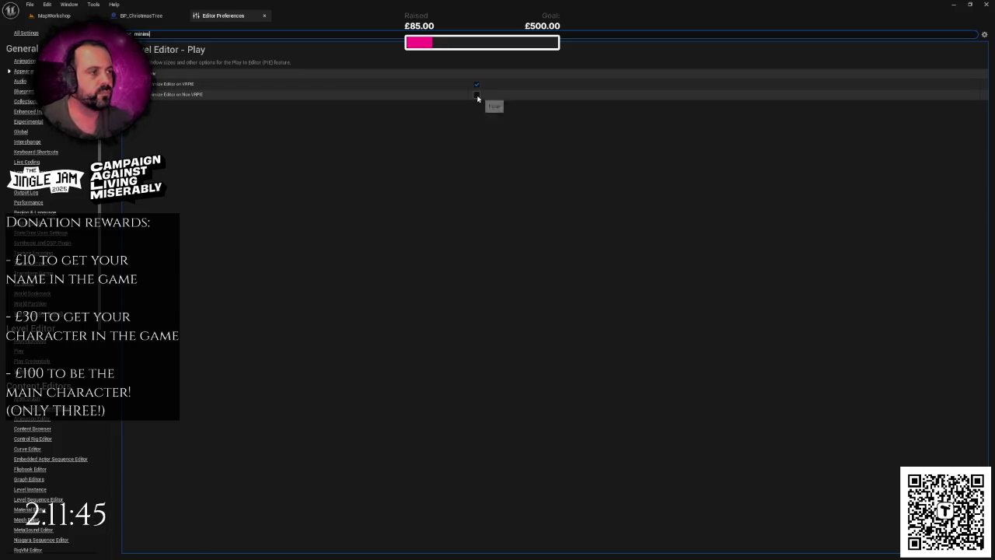
click(76, 18)
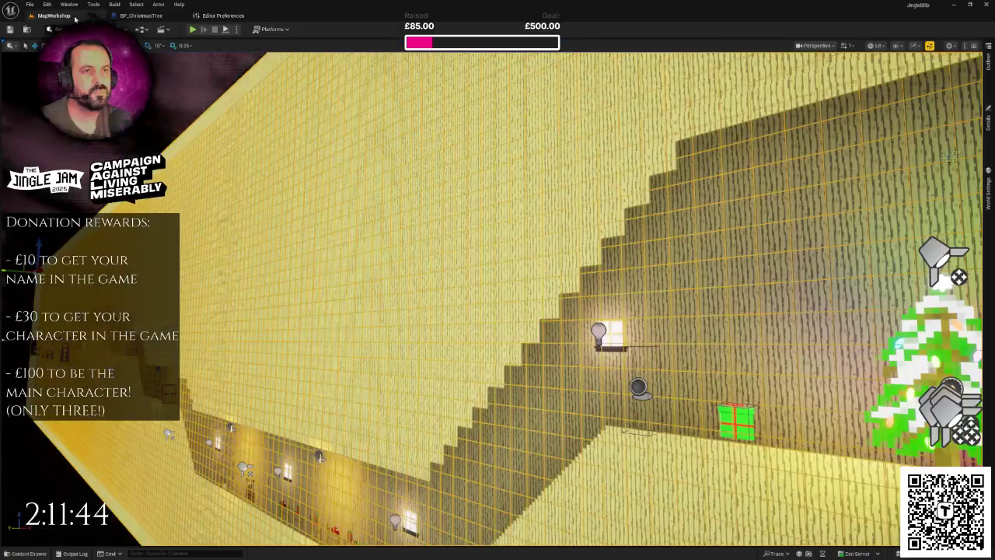
Step: Play-test the level full screen with F11, stop with Esc, and leave immersive mode
click(192, 29)
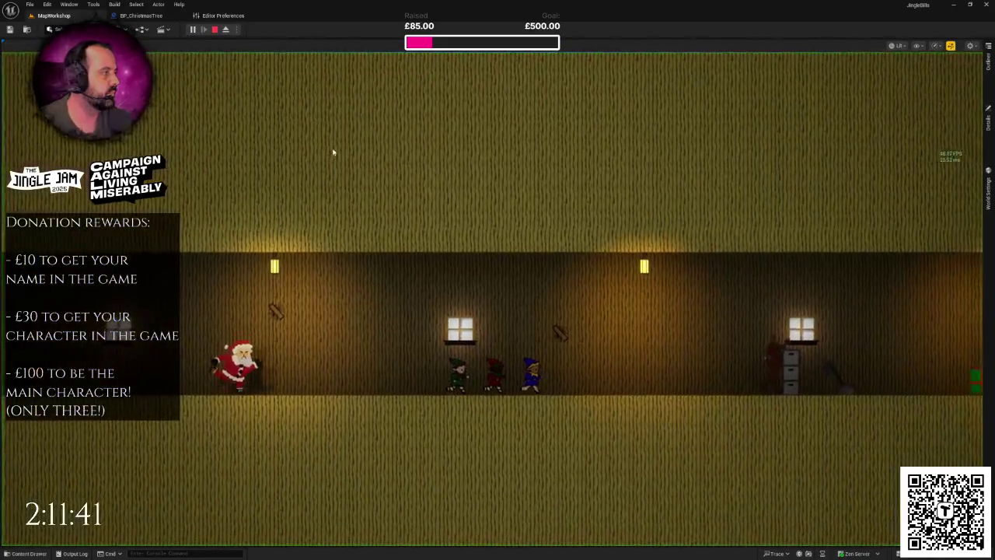
key(F11)
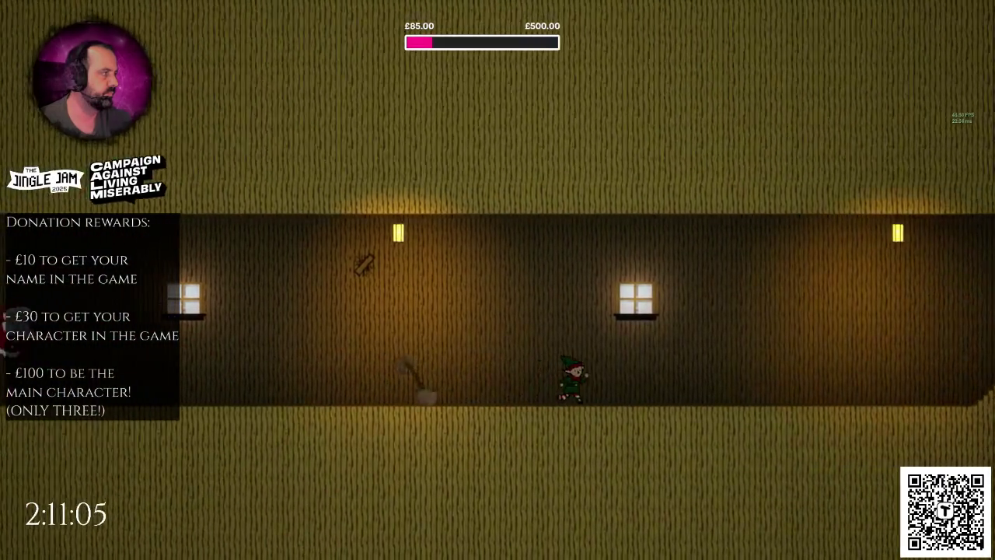
key(Escape)
drag(355, 147, 390, 164)
key(F11)
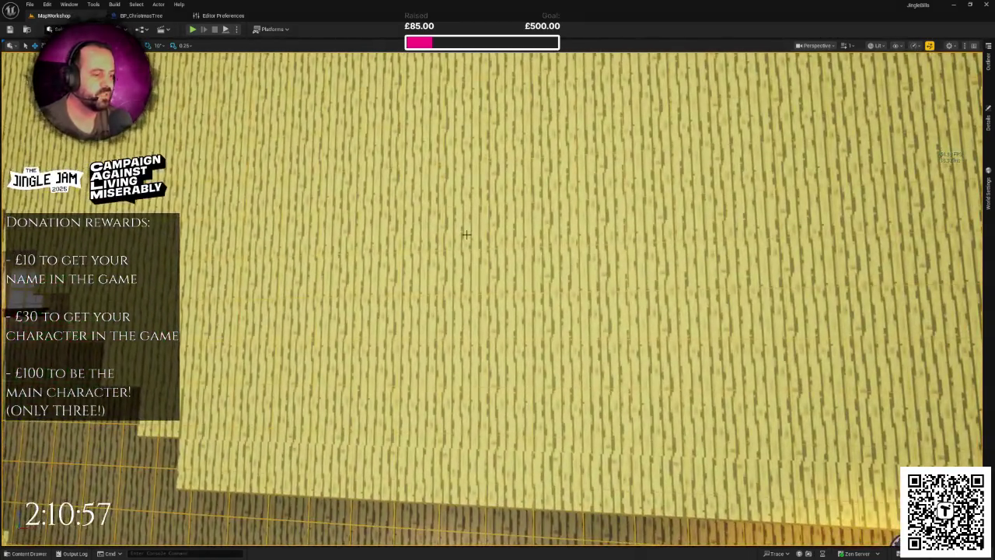
Step: Open the content browser and browse the Level Frames, UI and Level Textures folders
scroll(467, 234, down, 10)
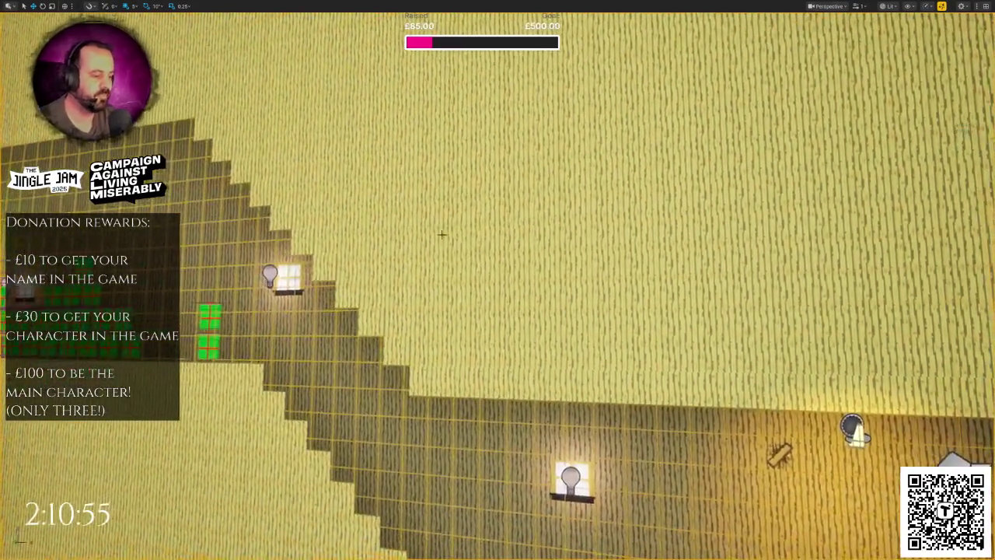
scroll(458, 231, down, 3)
key(ctrl+space)
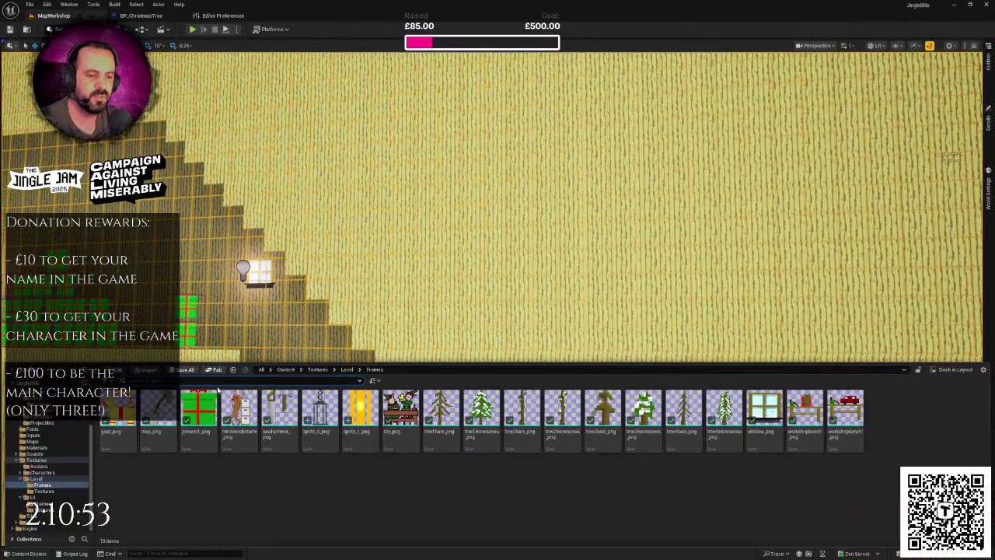
click(42, 484)
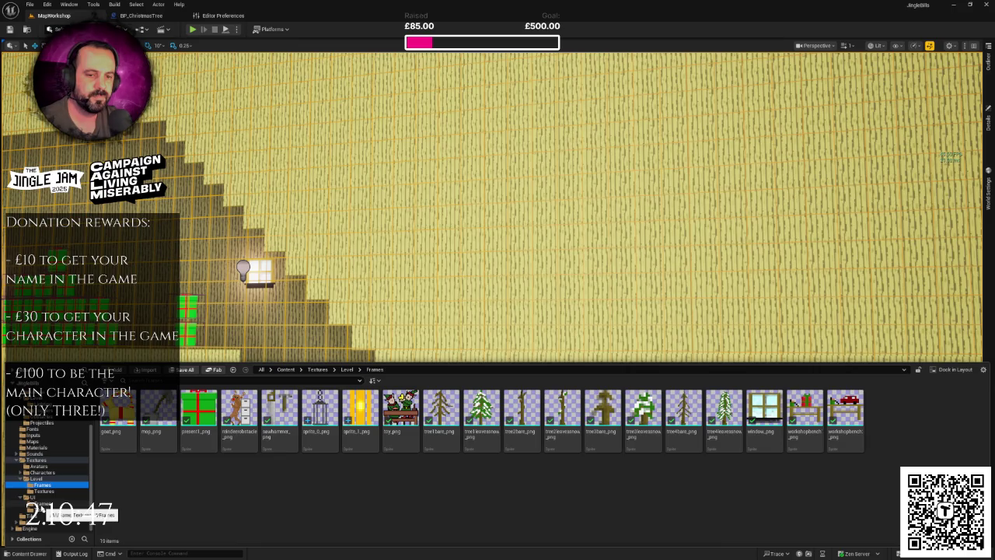
click(39, 503)
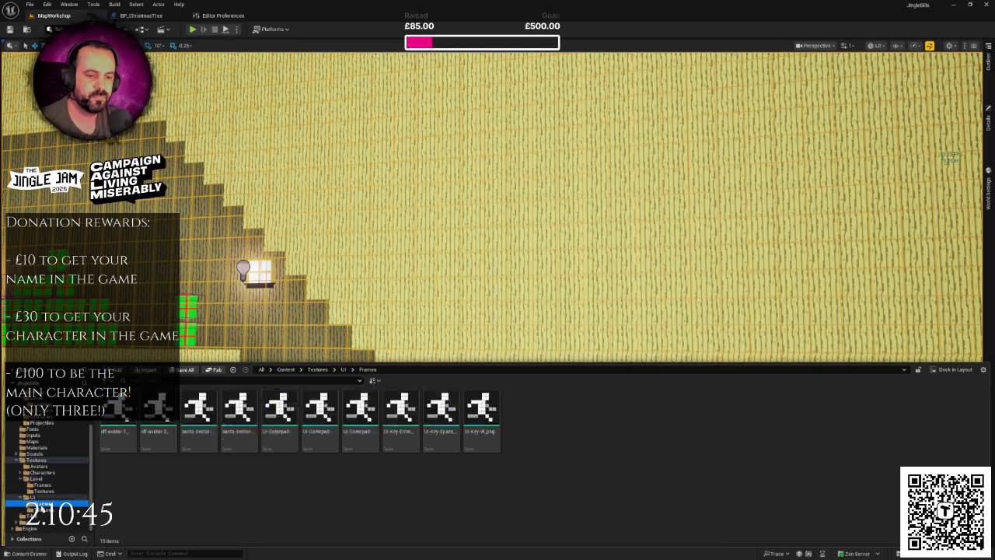
click(39, 509)
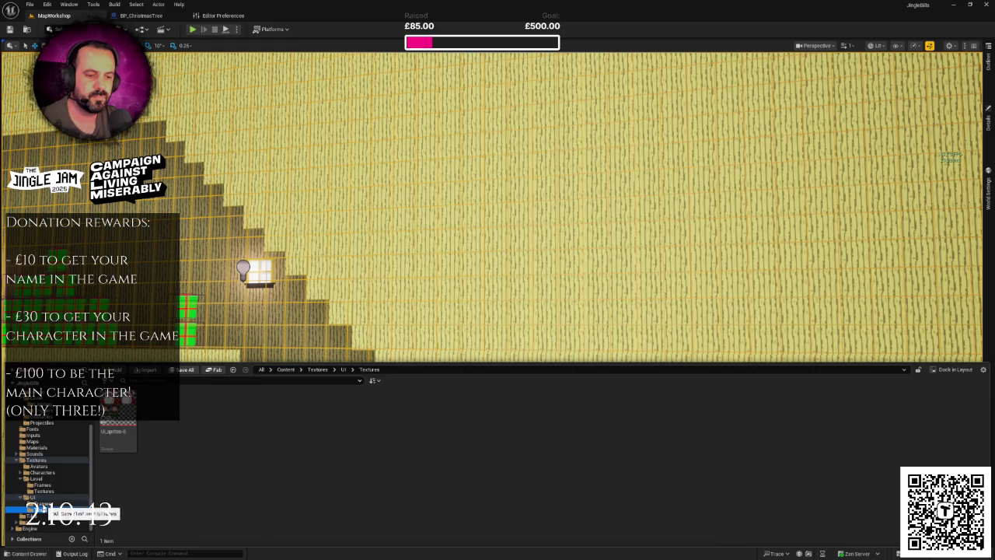
click(39, 503)
click(43, 485)
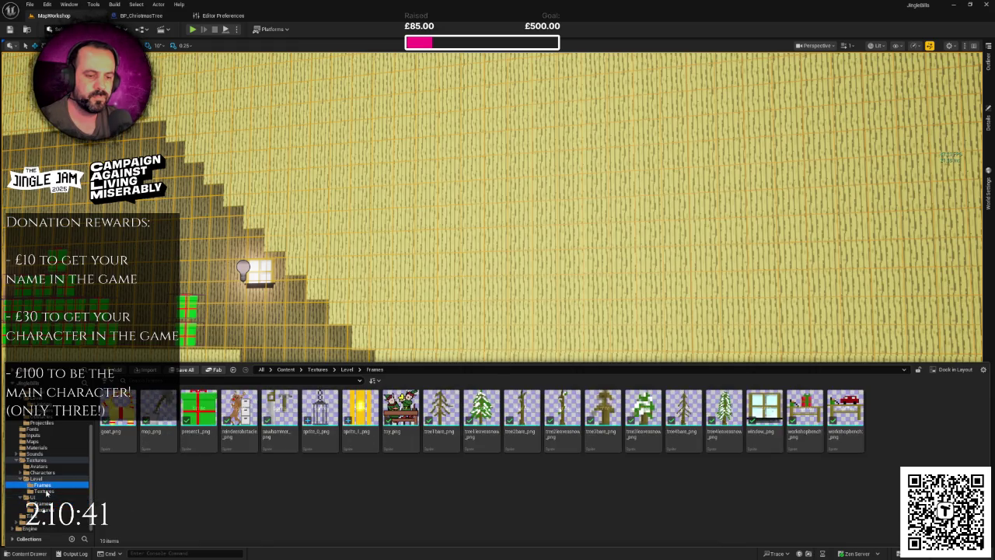
click(46, 491)
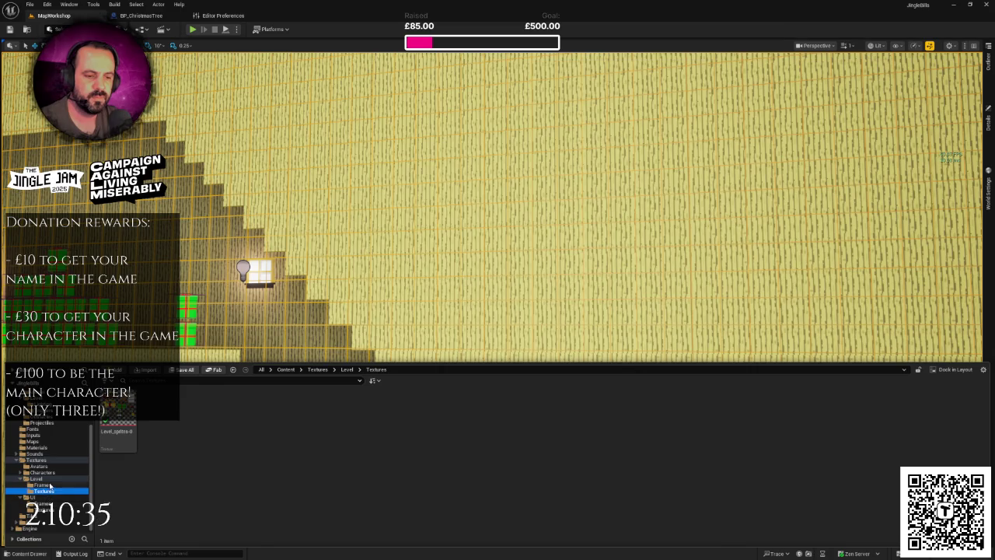
Step: Open the Tiles folder and select the TS_Tiles tile set
scroll(49, 486, up, 3)
scroll(50, 479, down, 4)
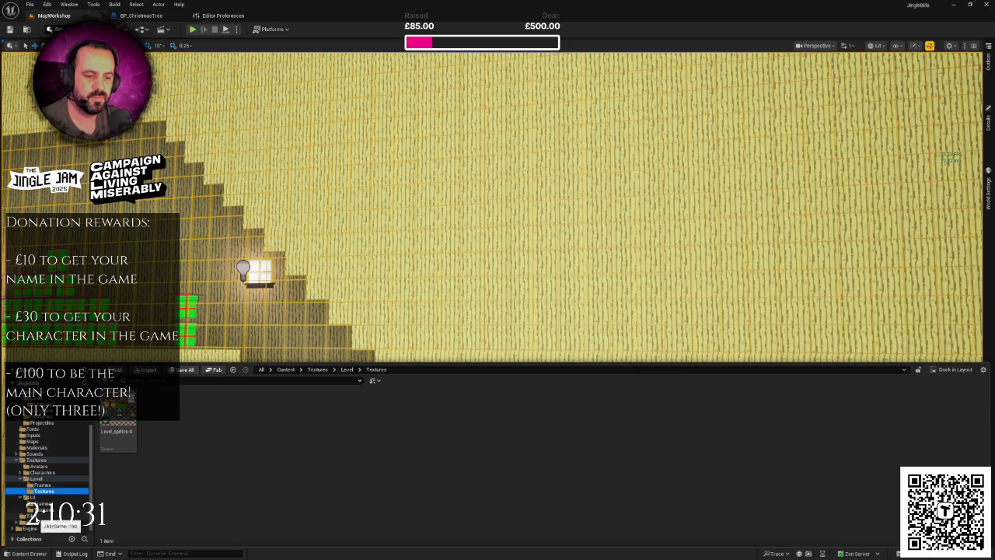
click(39, 517)
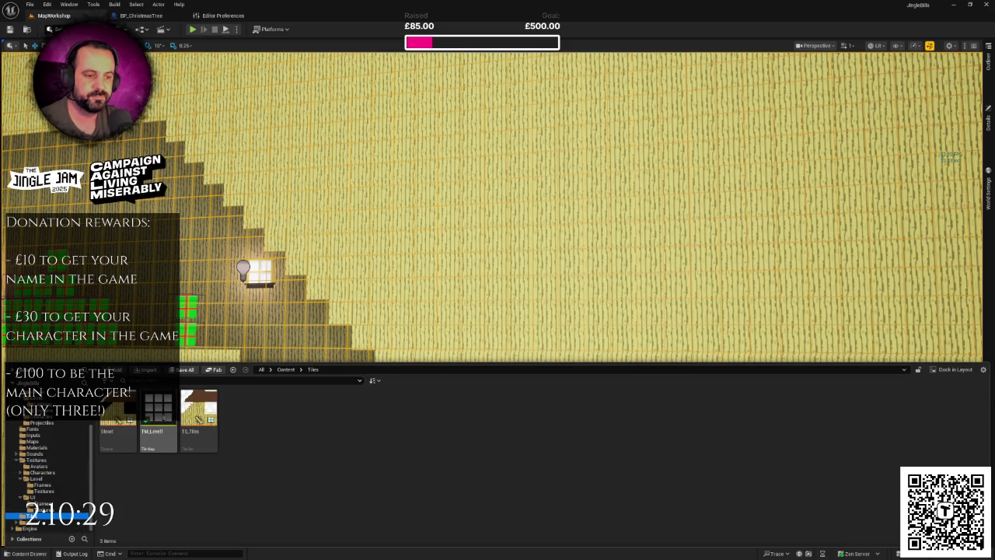
click(202, 415)
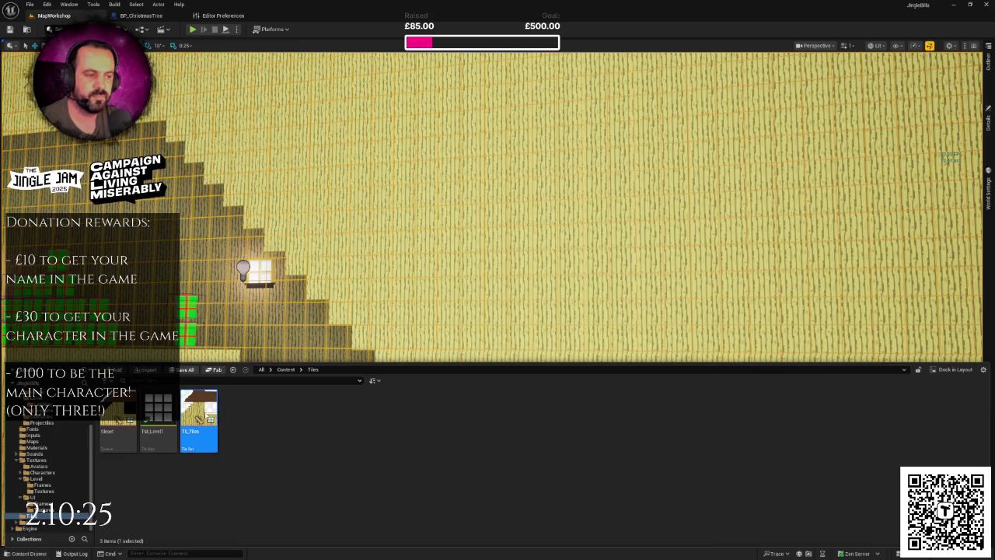
Step: Open TS_Tiles and inspect tiles #4, #7 and #6, including the middle tile's collision
double_click(216, 406)
scroll(298, 332, down, 1)
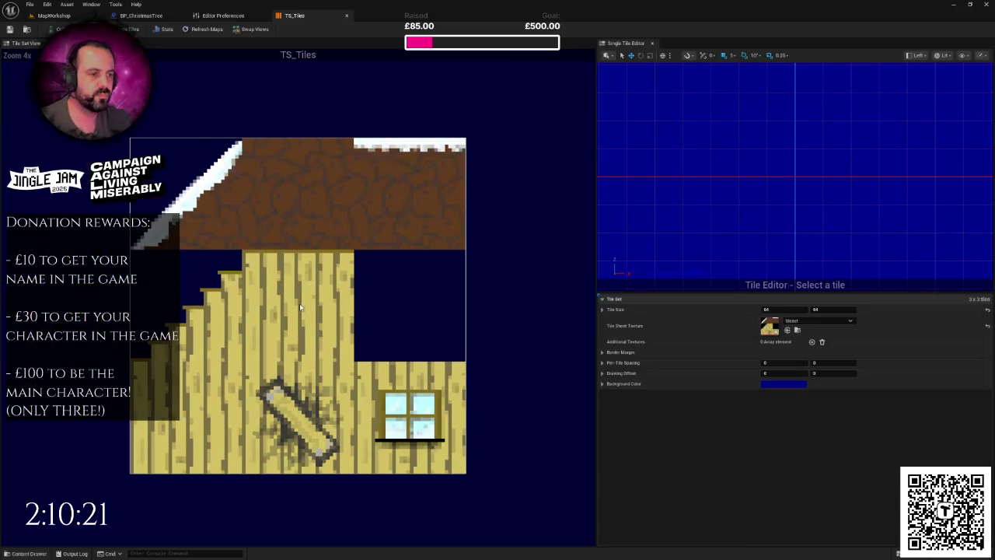
click(300, 307)
click(264, 393)
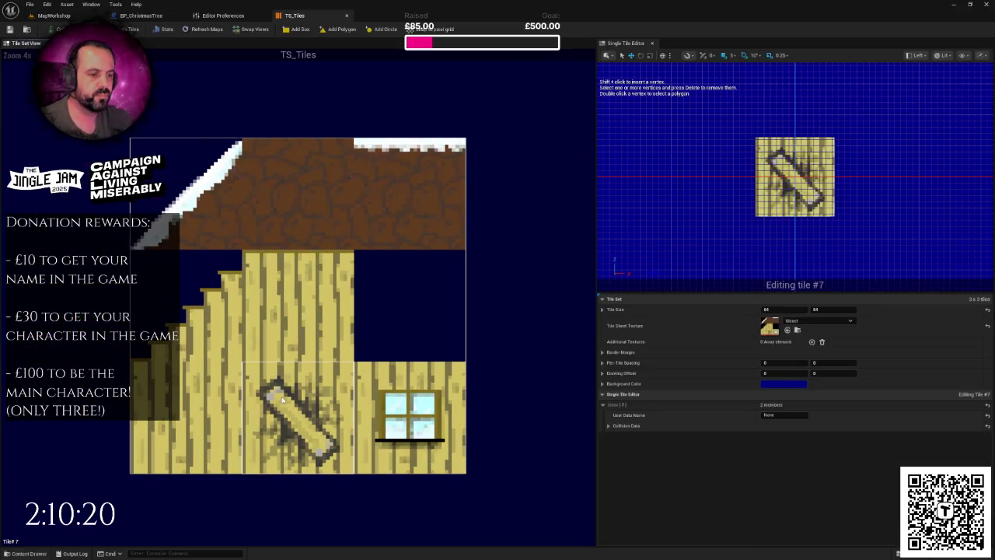
click(196, 400)
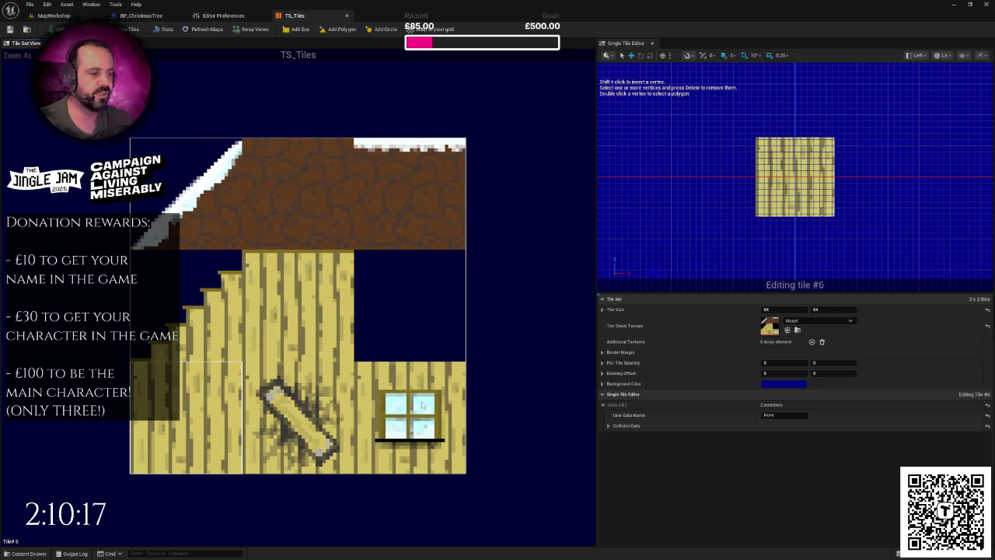
click(318, 326)
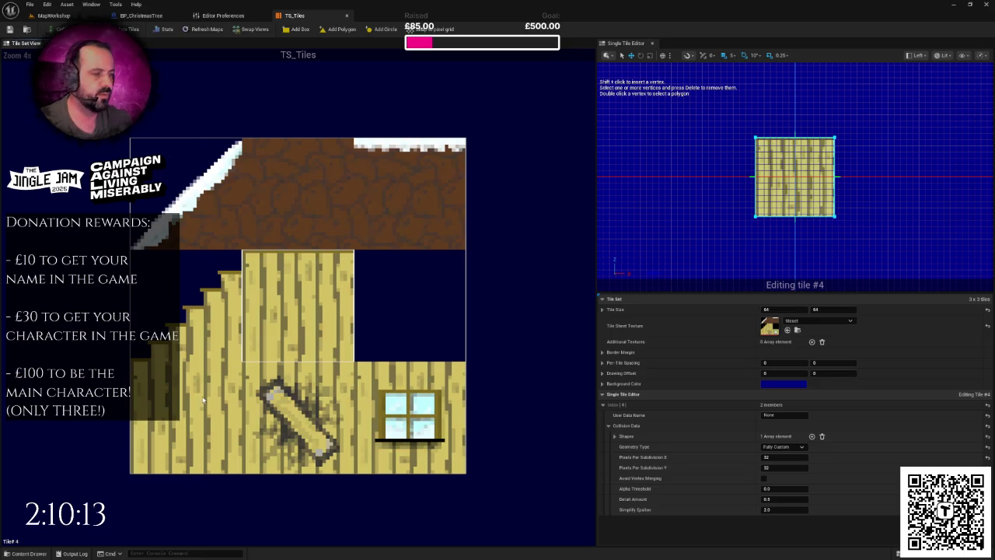
Step: Add then undo a collision shape on tile #6, select log tile #7, and return to MapWorkshop
click(237, 397)
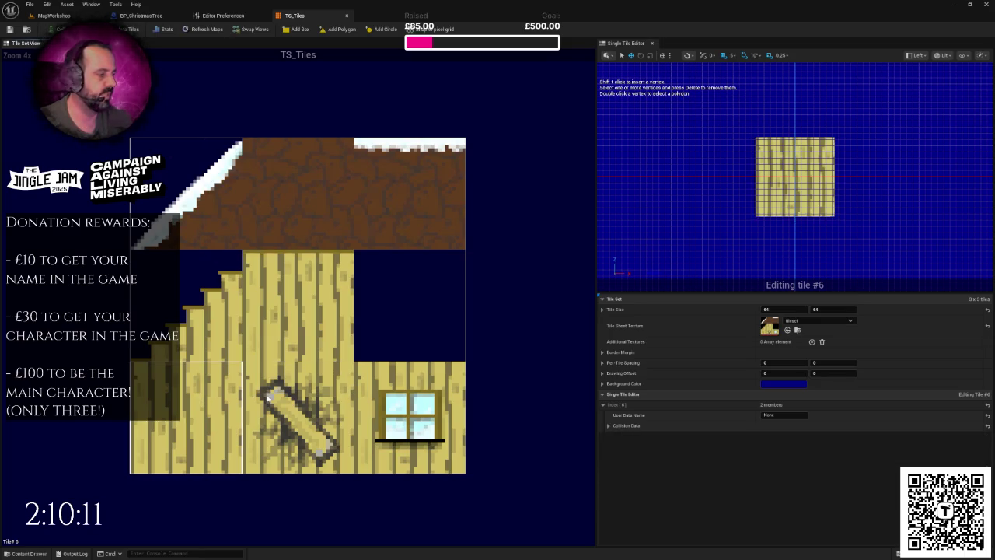
click(609, 426)
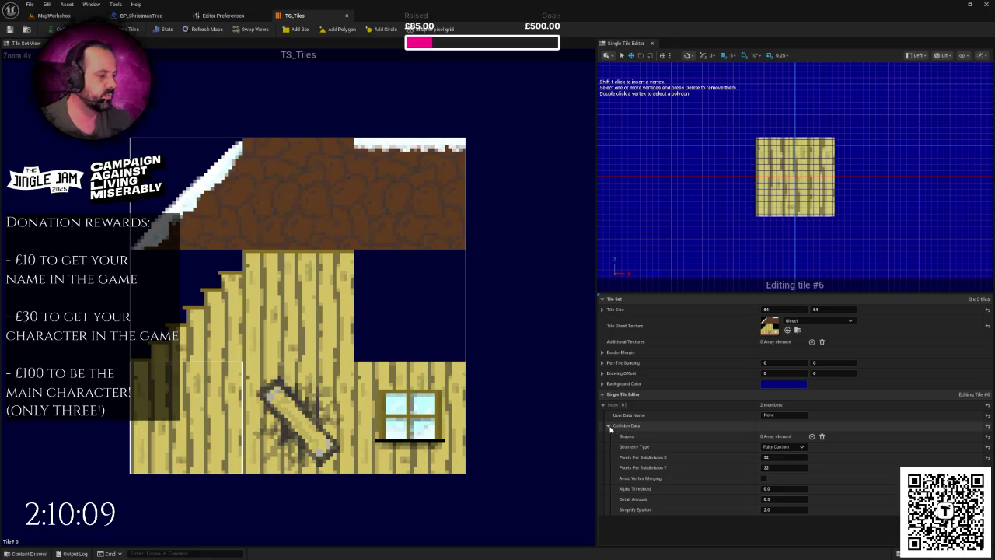
click(812, 437)
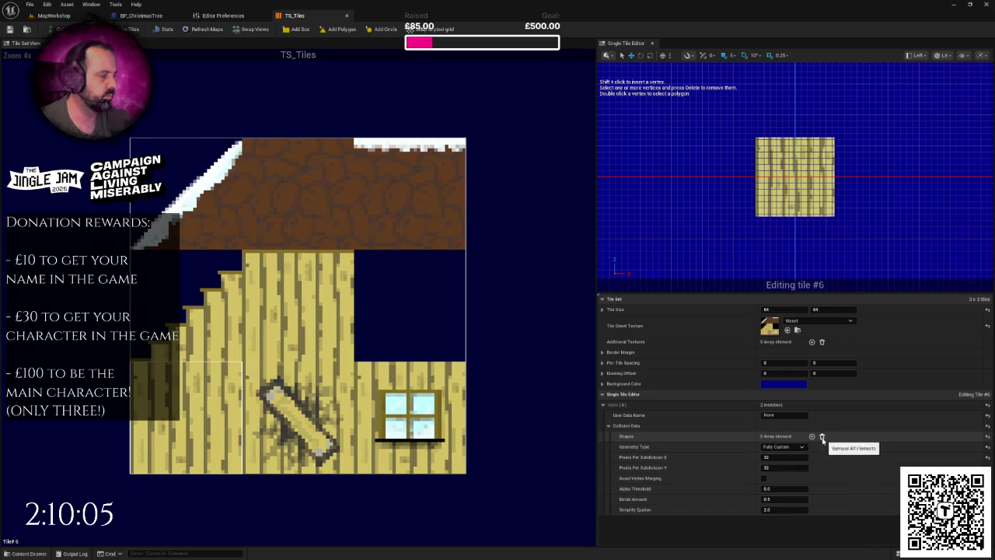
key(ctrl+z)
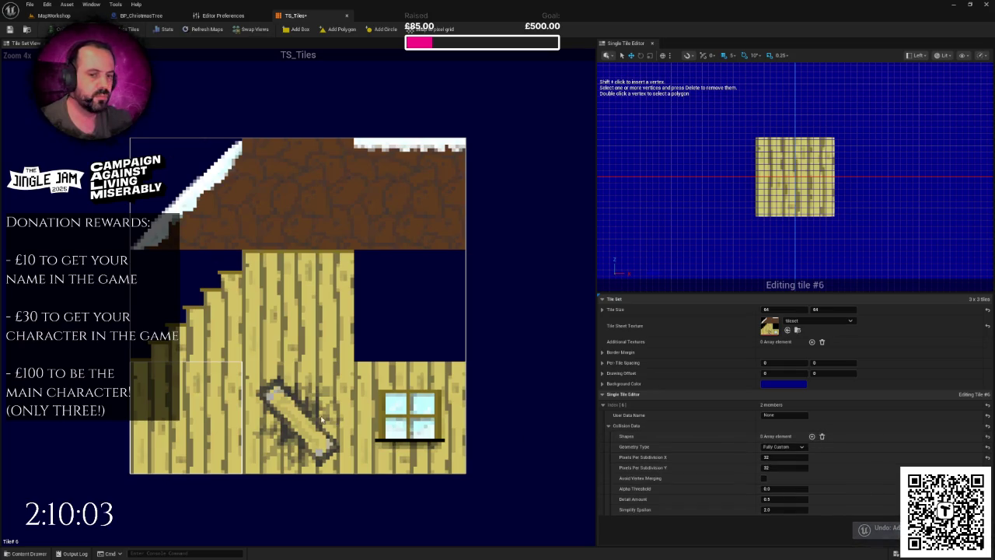
click(352, 418)
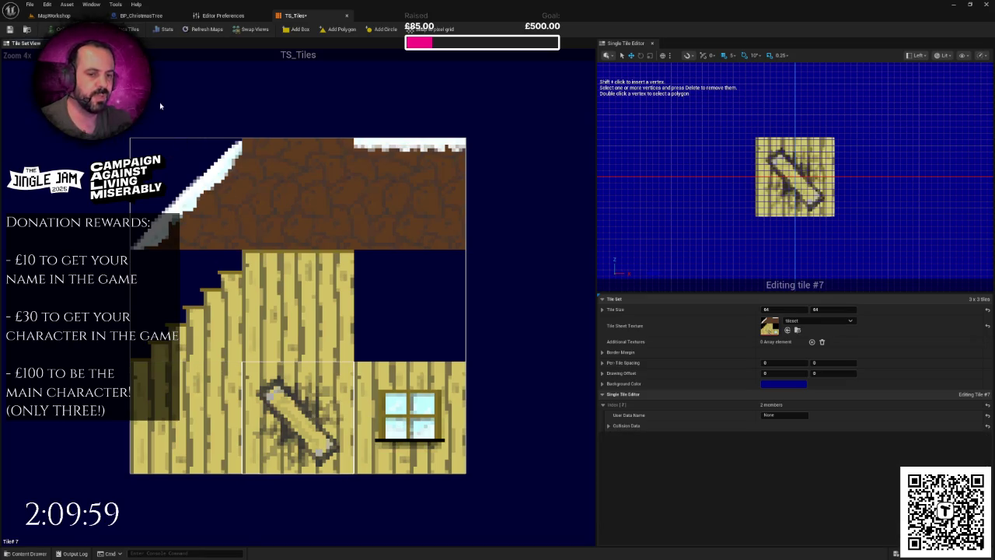
click(54, 16)
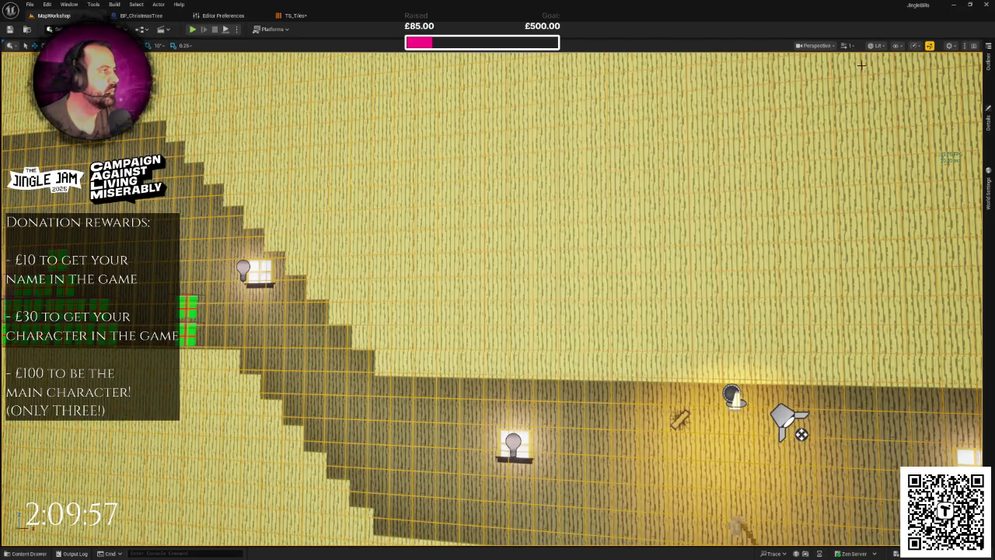
Step: Check the Play options (Selected Viewport, Default Player Start), then switch to the TS_Tiles tab
click(238, 28)
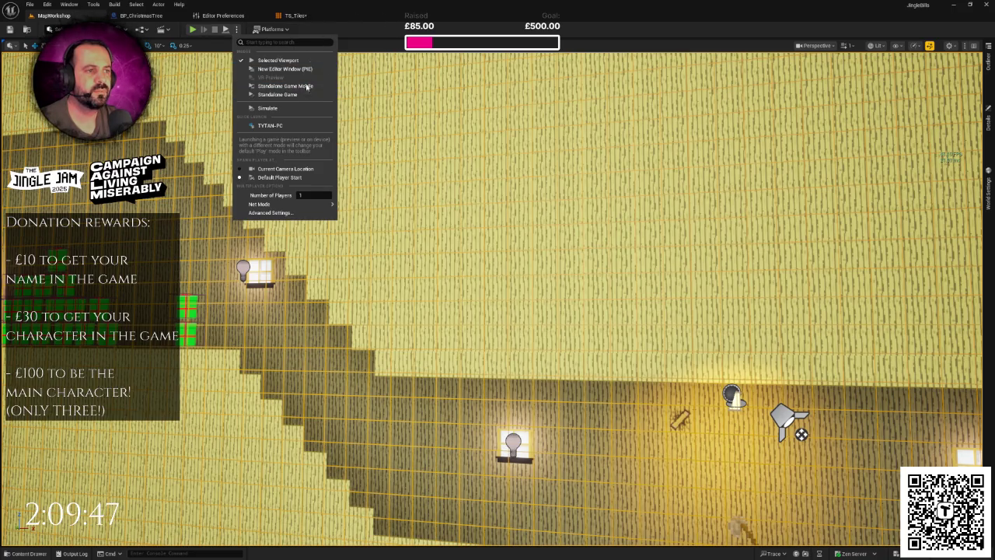
click(293, 16)
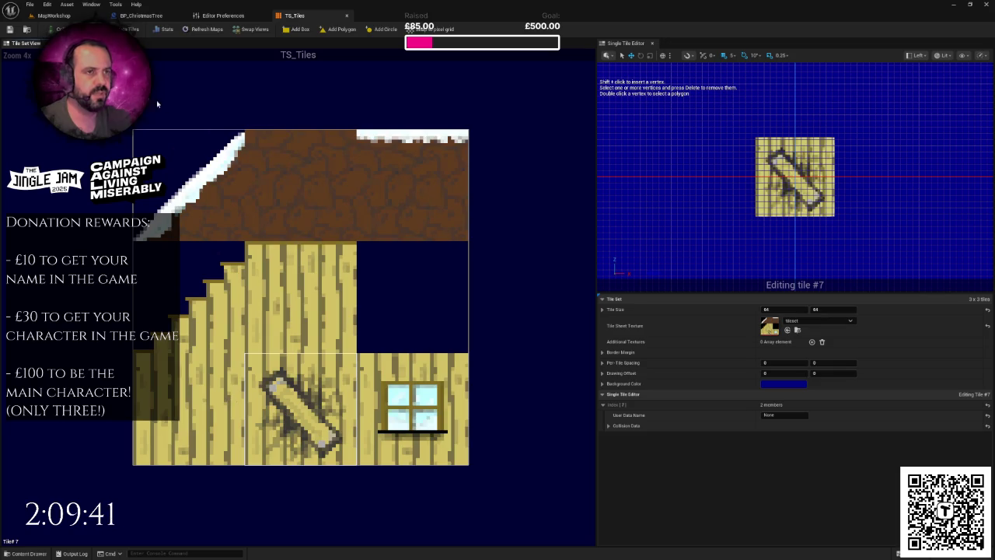
Step: Return to the MapWorkshop level, recheck TS_Tiles, then bring up the Notepad to-do list's level design line
click(68, 17)
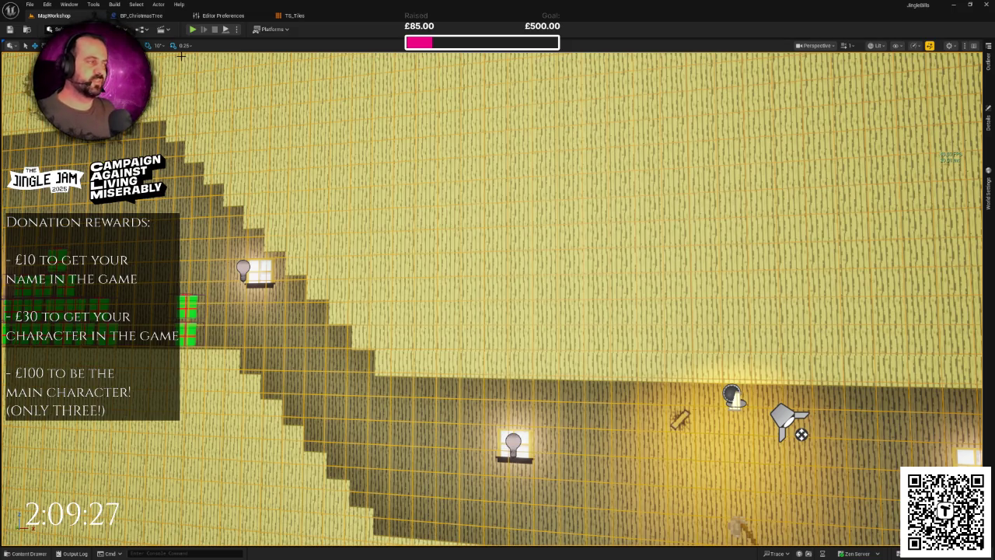
mouse_move(378, 221)
mouse_down()
mouse_move(378, 210)
mouse_move(378, 241)
mouse_up()
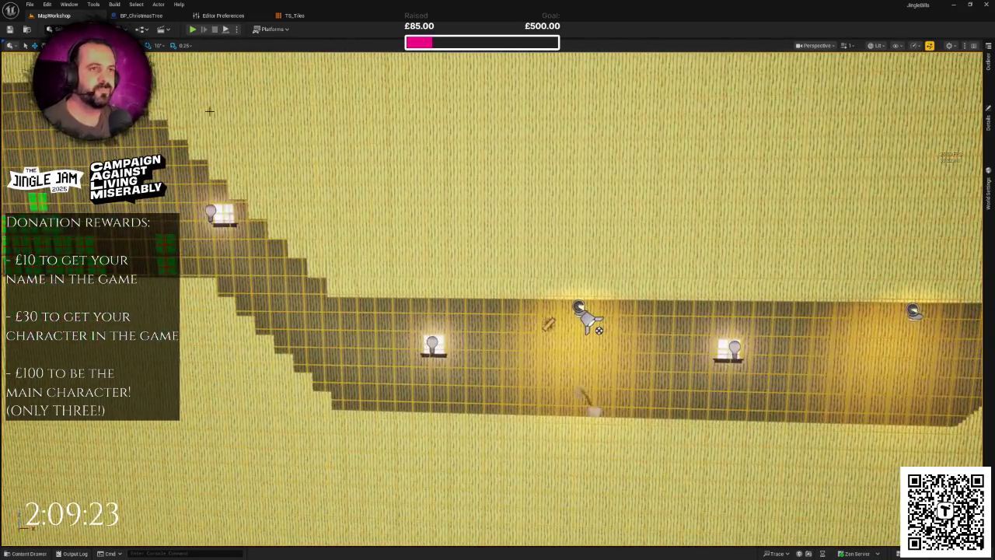
click(294, 16)
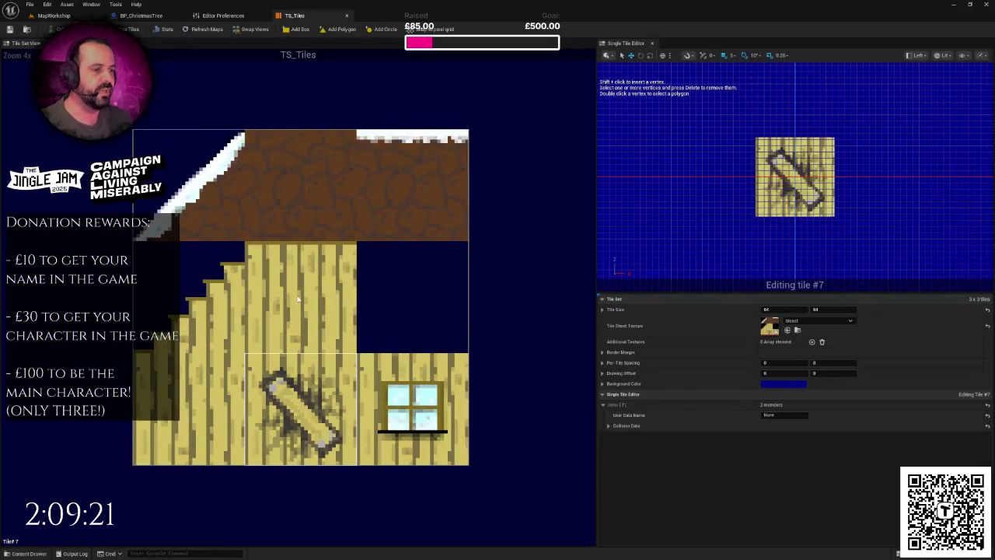
click(53, 16)
mouse_move(444, 191)
mouse_down()
mouse_move(311, 327)
mouse_move(155, 331)
mouse_move(462, 195)
mouse_move(525, 191)
mouse_up()
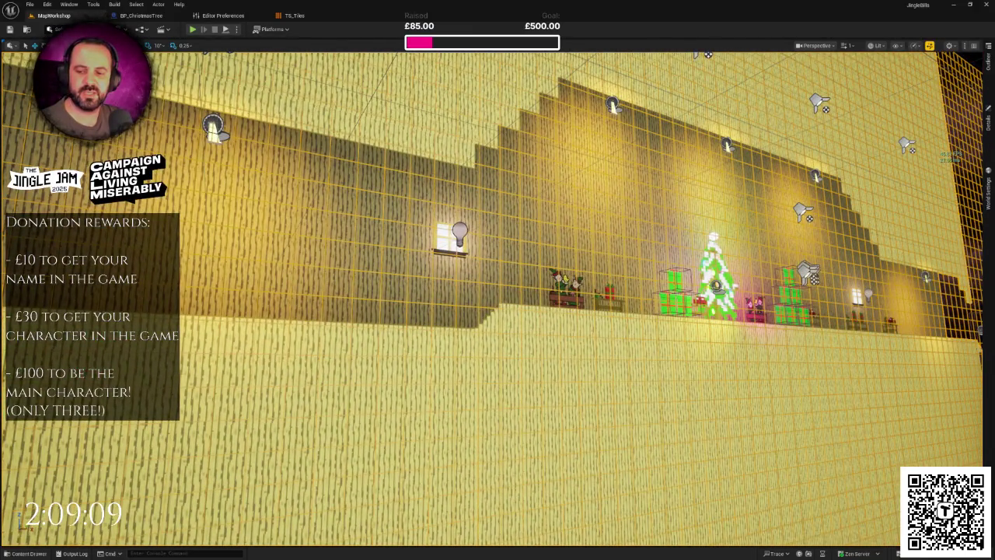
key(alt+Tab)
click(405, 185)
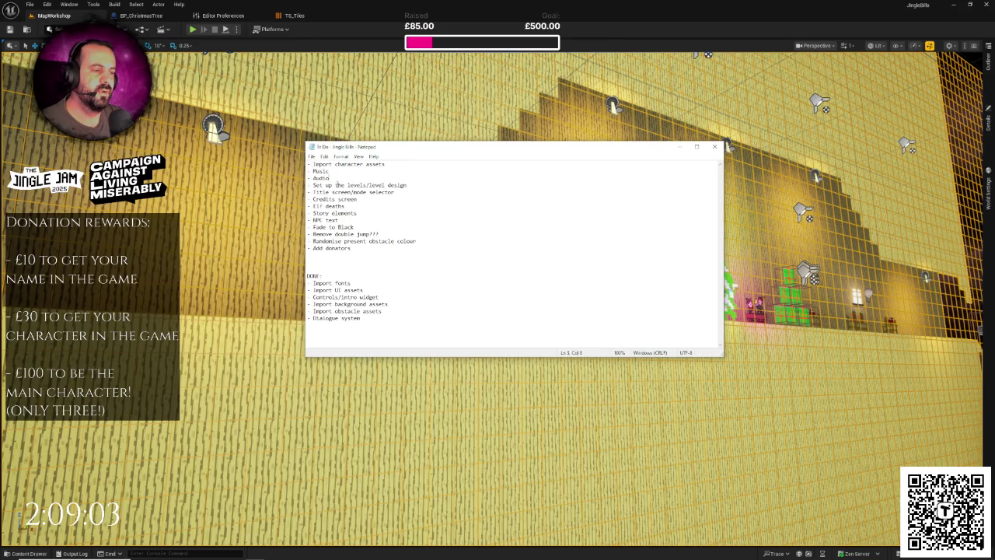
drag(408, 185, 302, 184)
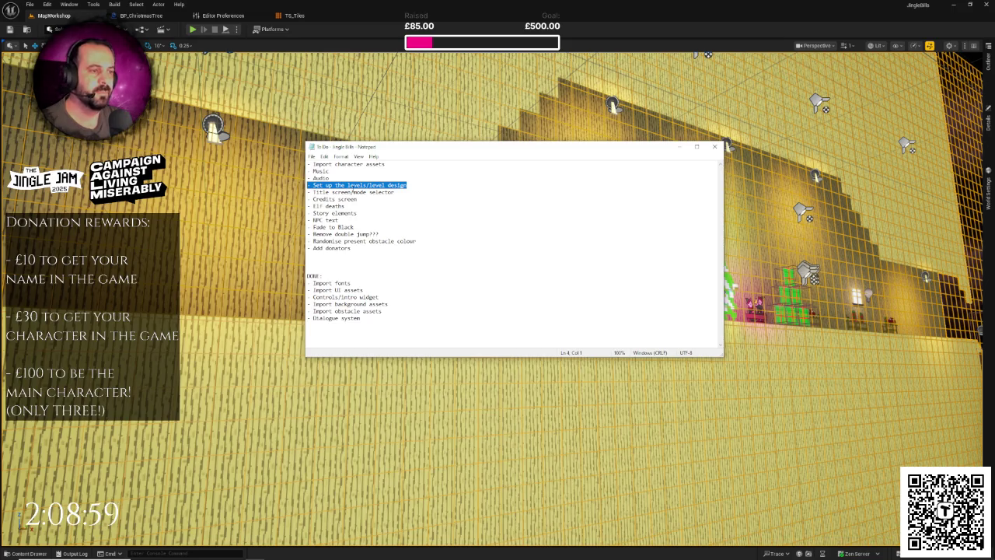
mouse_move(345, 206)
mouse_down()
mouse_move(311, 206)
mouse_move(327, 227)
mouse_up()
double_click(327, 220)
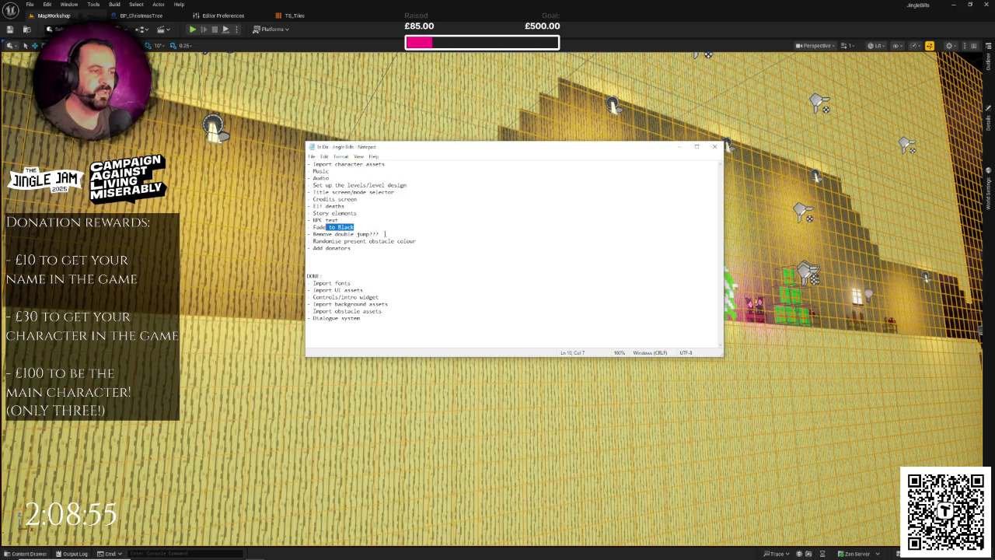
drag(389, 234, 303, 231)
click(349, 206)
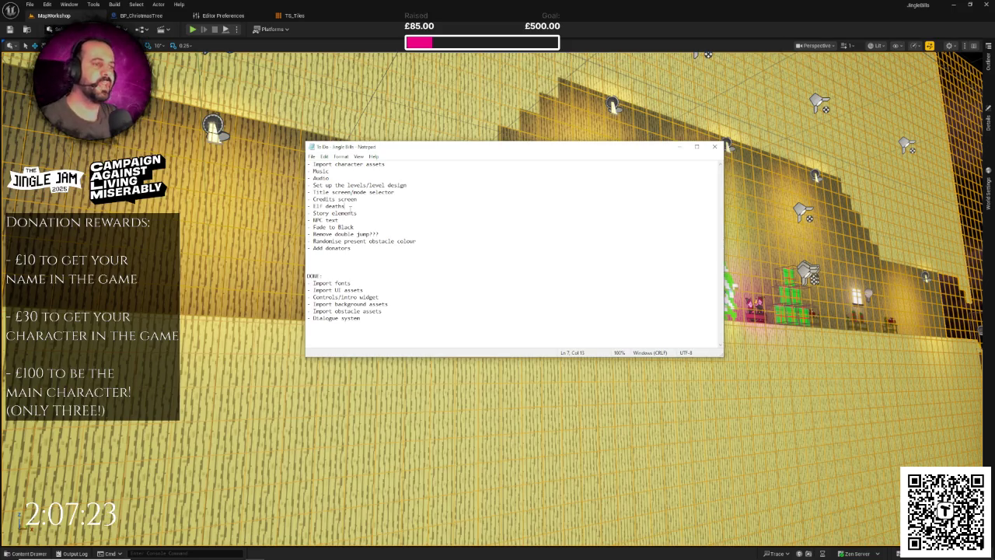
key(BackSpace)
key(BackSpace)
key(ctrl+shift+Left)
key(ctrl+shift+Left)
key(ctrl+x)
key(ctrl+z)
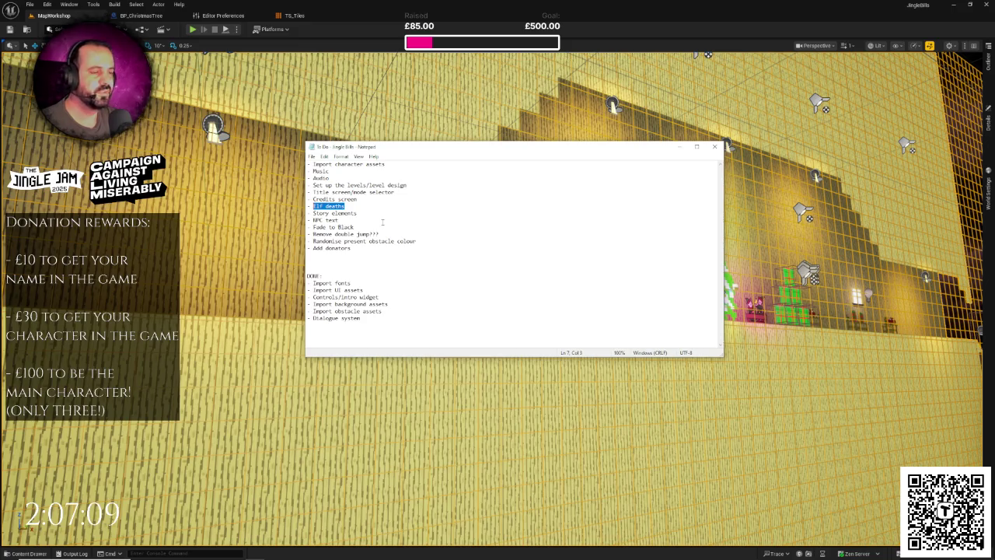
right_click(381, 223)
click(362, 192)
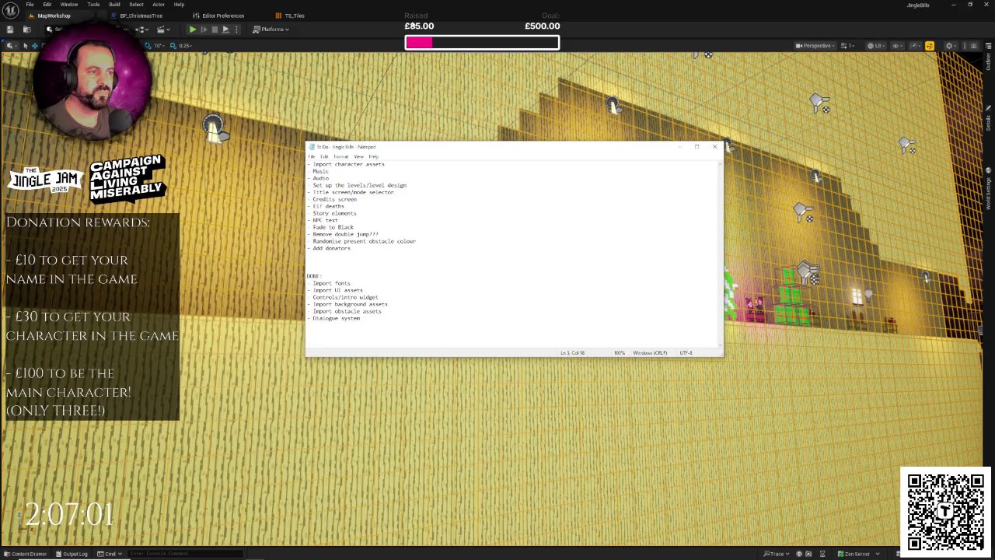
Step: Hide the to-do list and fly the camera to the elves' bench, present pyramid and gift tables
click(414, 24)
mouse_move(545, 233)
mouse_down()
mouse_move(742, 272)
mouse_move(700, 273)
mouse_move(724, 307)
mouse_move(746, 278)
mouse_move(742, 210)
mouse_up()
scroll(498, 298, up, 3)
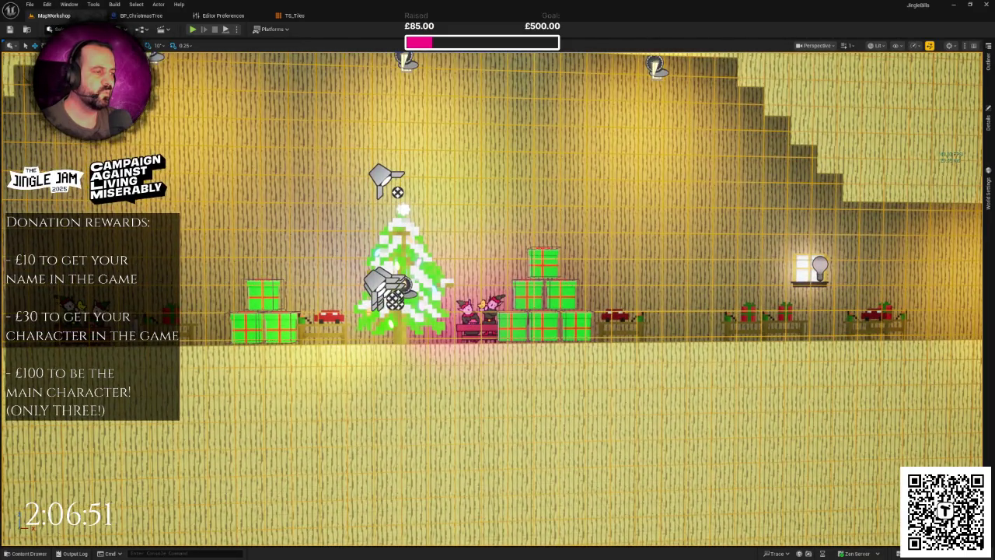
mouse_move(497, 280)
mouse_down()
mouse_move(389, 284)
mouse_move(513, 277)
mouse_up()
scroll(498, 299, up, 2)
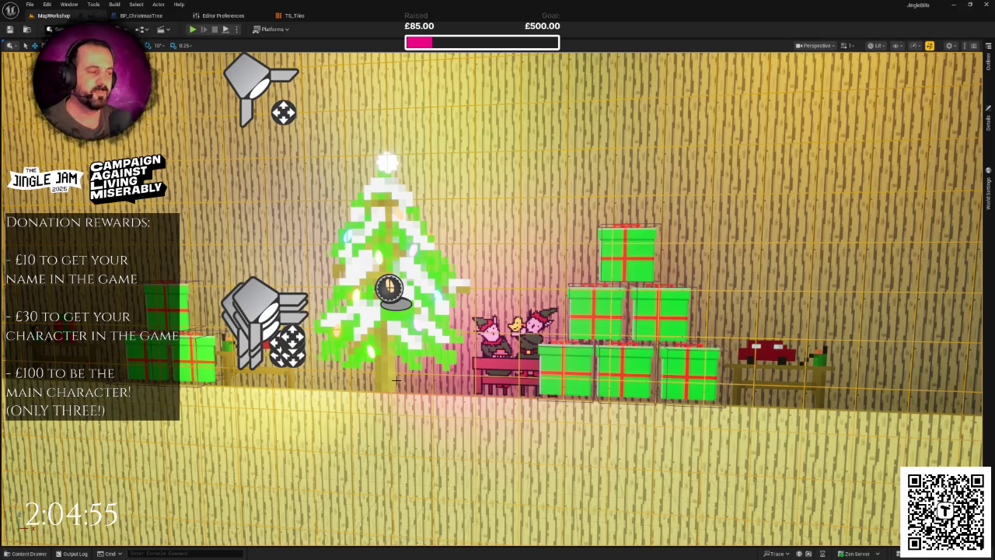
drag(508, 380, 591, 379)
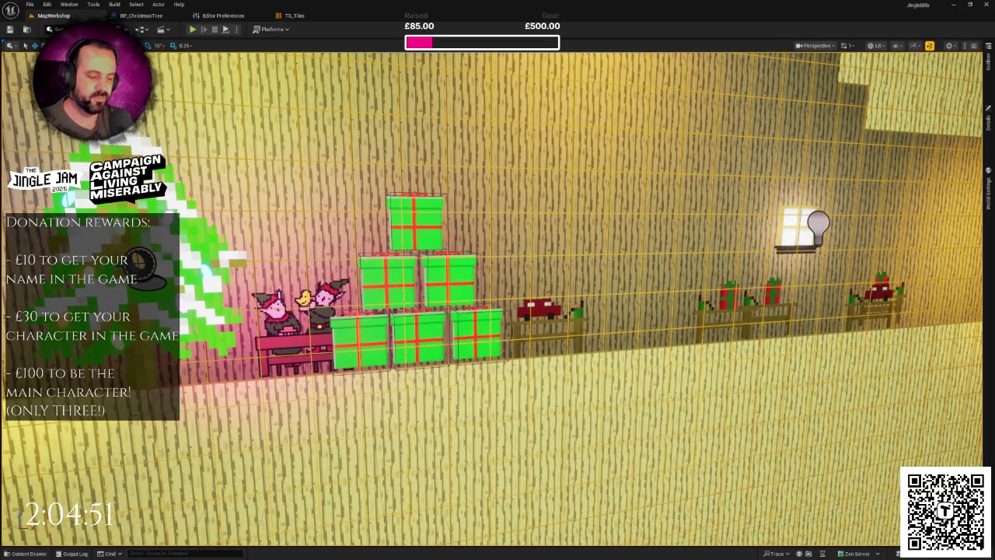
Step: Launch Paint from Windows search and select brown as the drawing colour
key(super)
text(paint)
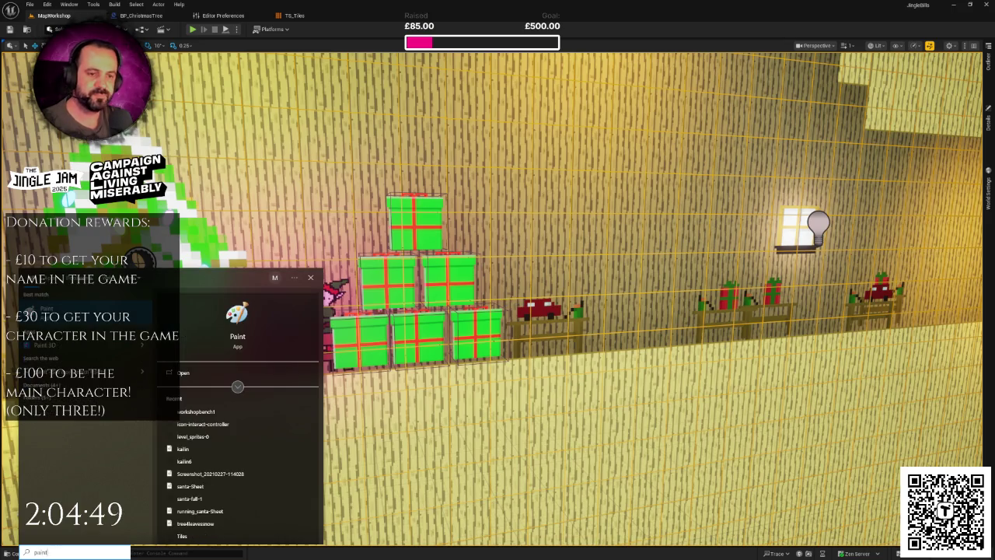
key(Return)
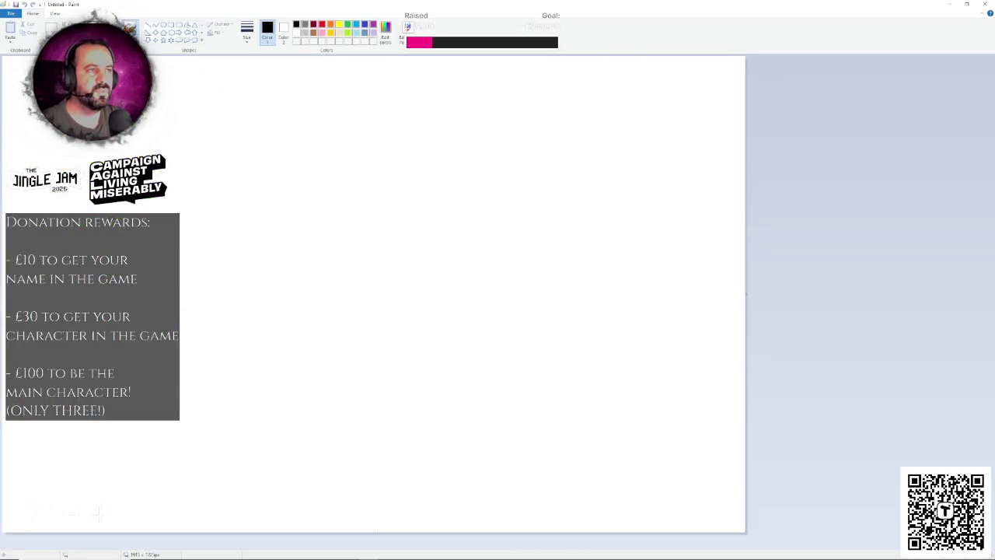
click(313, 32)
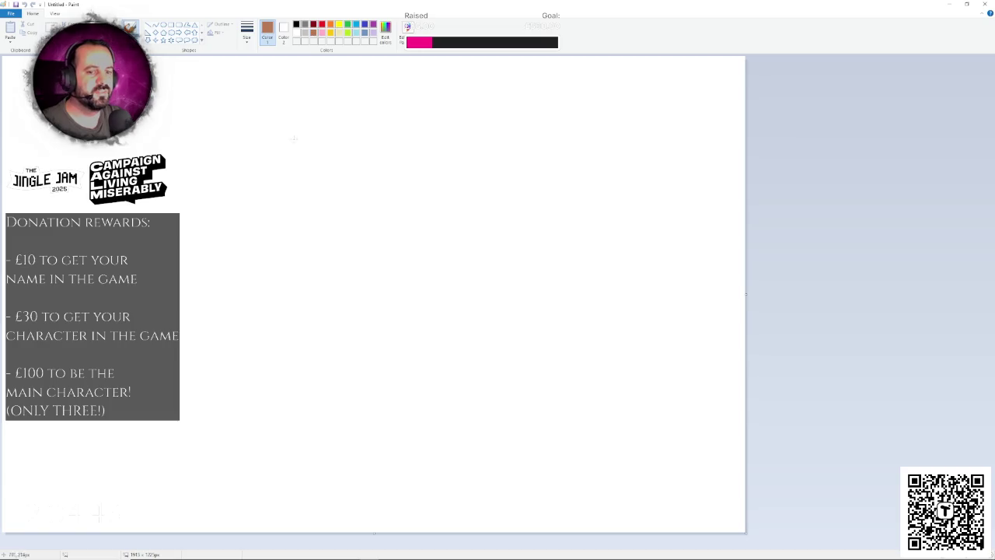
Step: Sketch a log end with concentric growth rings and write the label LOG
drag(332, 109, 275, 109)
mouse_move(139, 303)
mouse_down()
mouse_move(364, 428)
mouse_move(509, 179)
mouse_move(339, 101)
mouse_up()
mouse_move(284, 130)
mouse_down()
mouse_move(208, 365)
mouse_move(428, 334)
mouse_move(462, 199)
mouse_up()
drag(344, 164, 412, 278)
drag(270, 203, 307, 367)
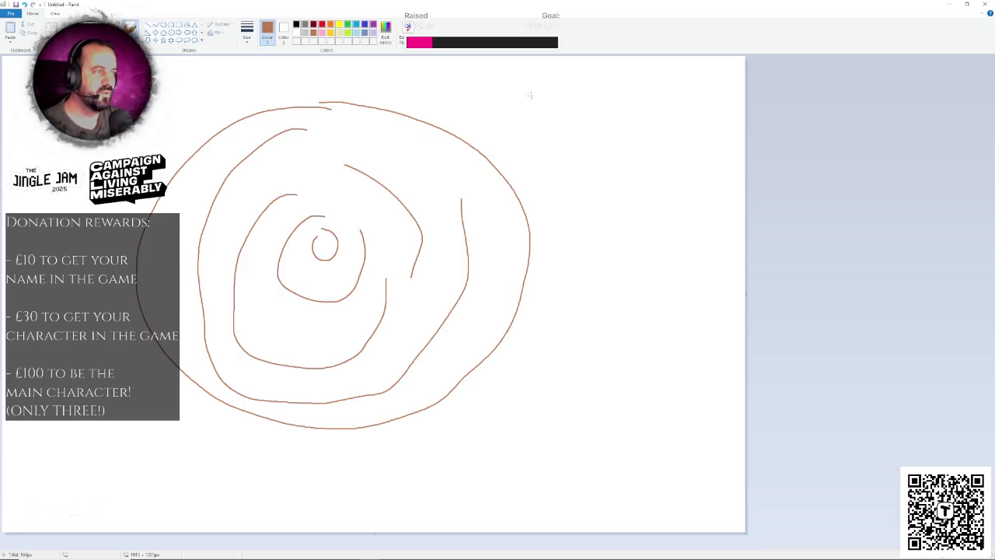
drag(612, 96, 643, 112)
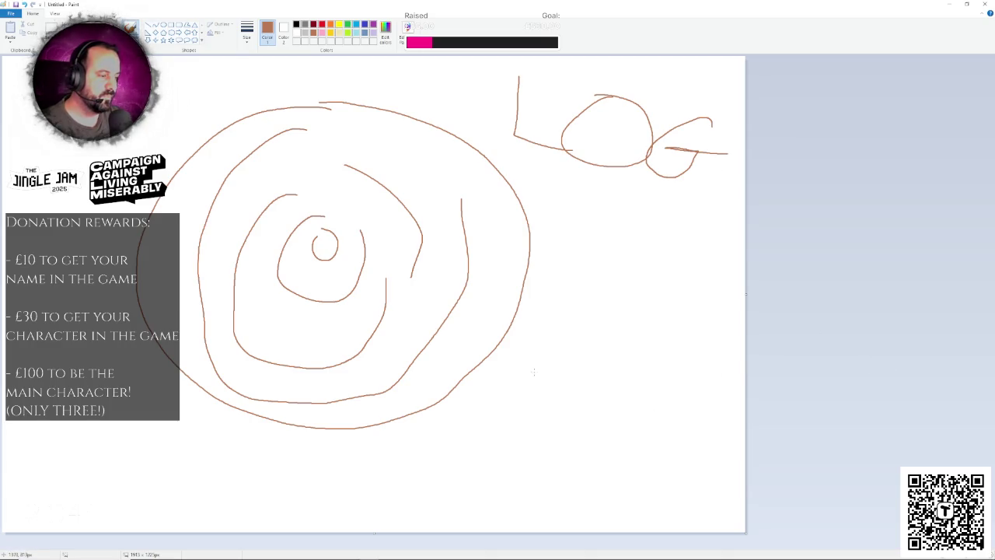
drag(531, 429, 650, 430)
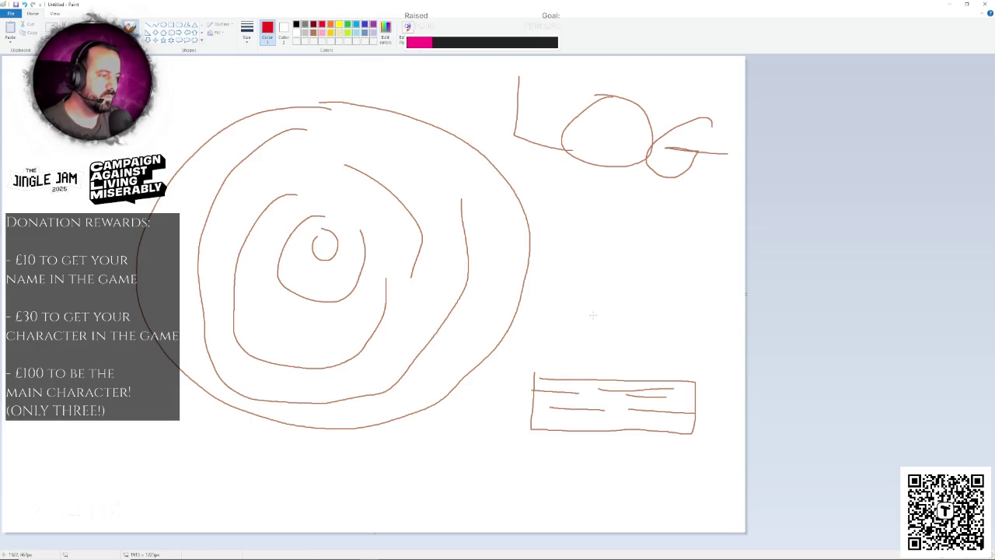
Step: Circle and slash the long log in red and continue the SAY NO TO caption
drag(697, 450, 653, 313)
drag(700, 292, 583, 402)
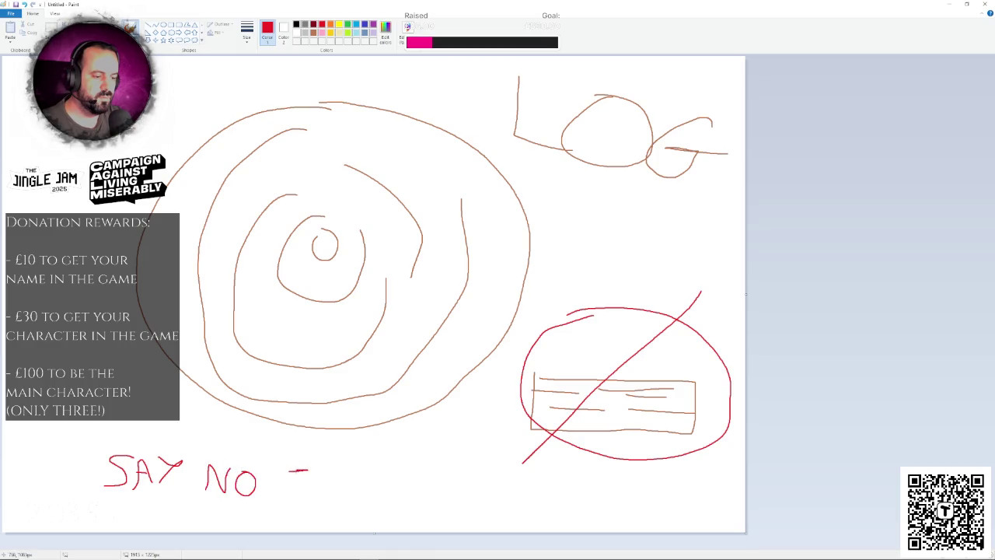
drag(393, 470, 392, 494)
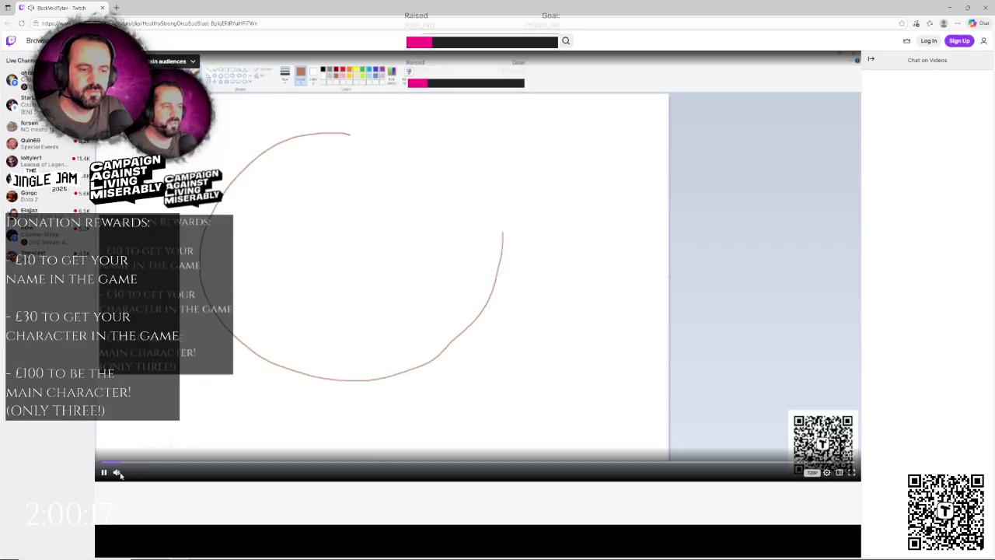
Step: Watch the SAY NO TO LONG LOG Twitch clip and pause it at the end
mouse_move(121, 476)
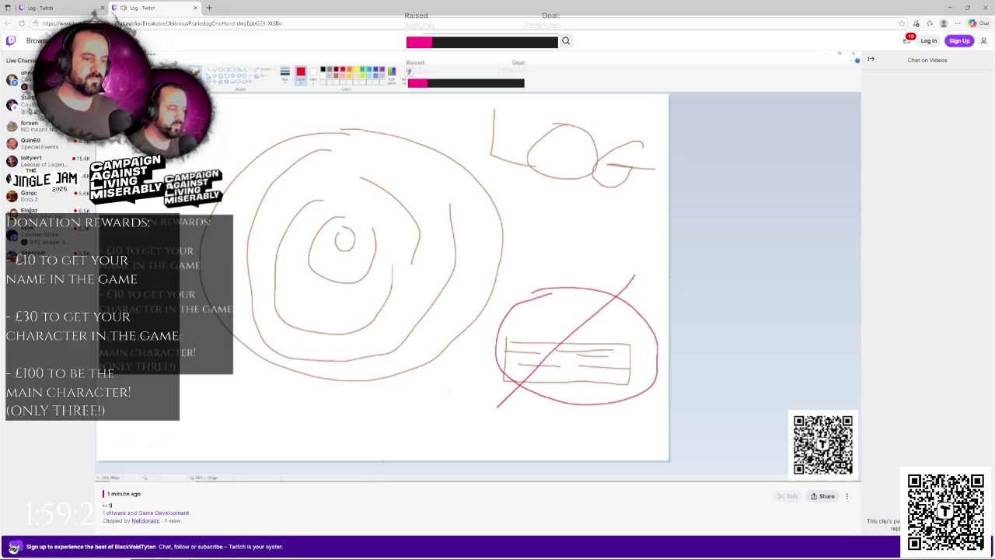
mouse_move(248, 217)
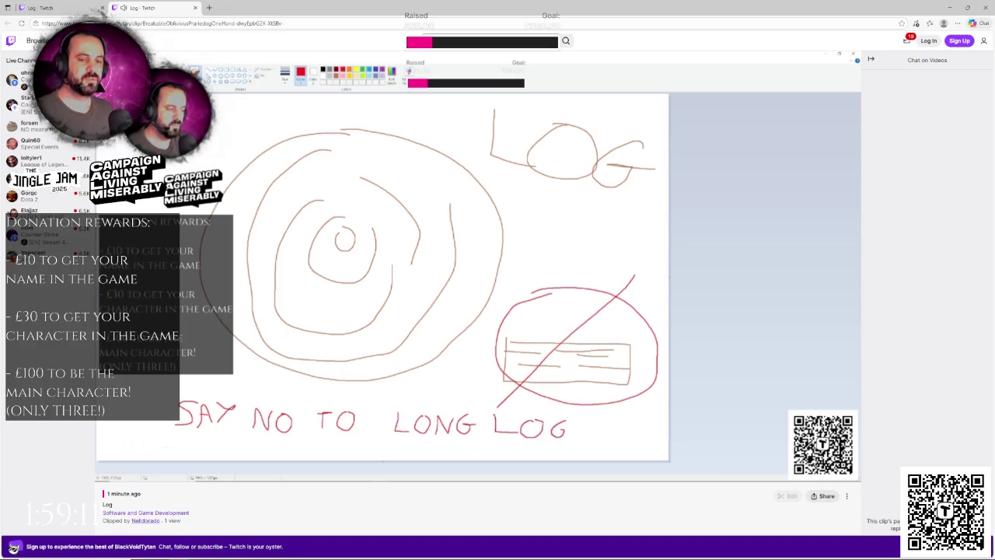
mouse_move(238, 145)
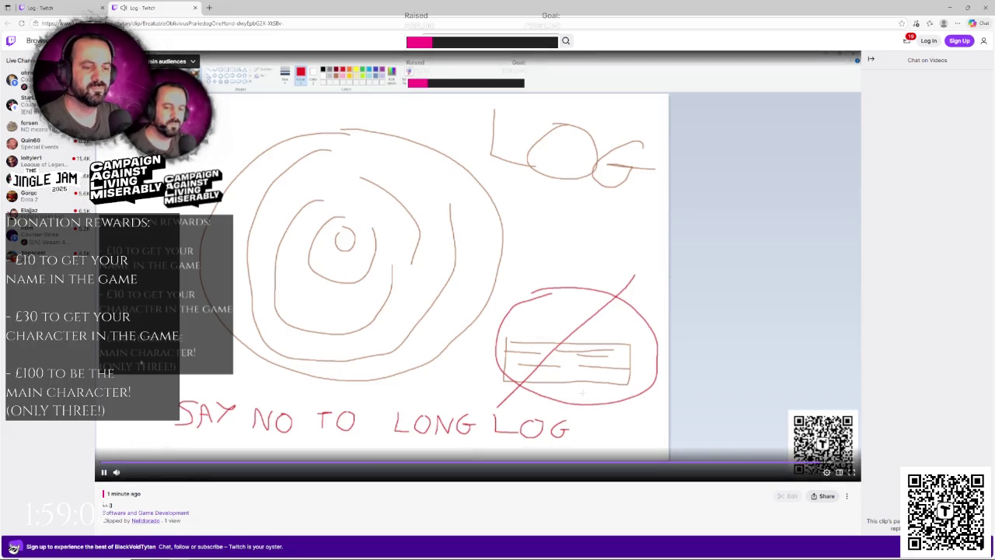
key(space)
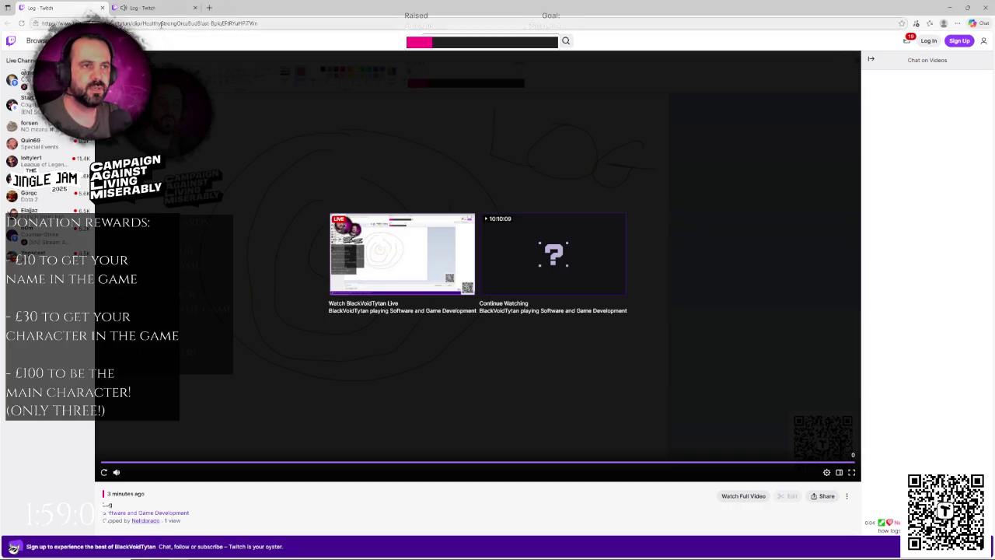
click(90, 18)
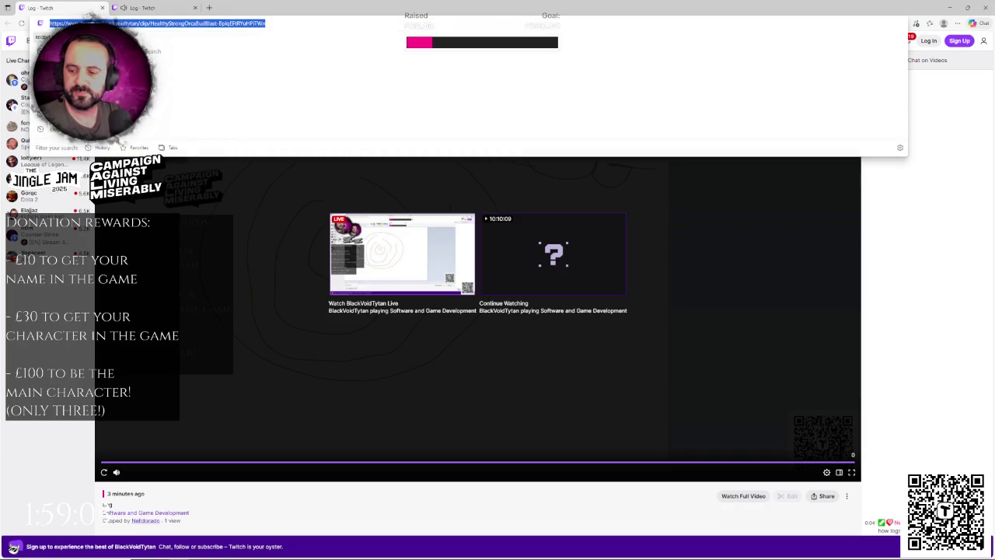
key(Escape)
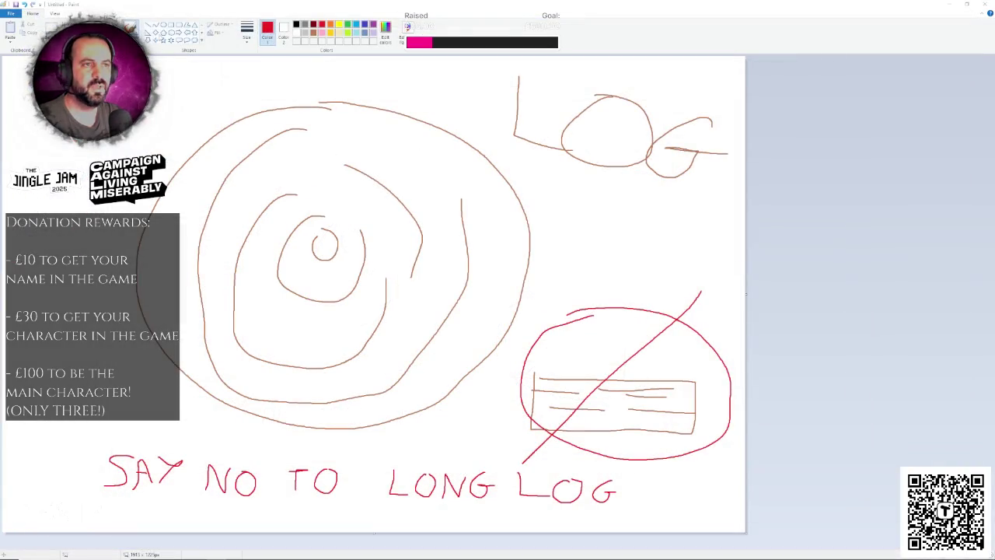
Step: Close Paint and discard the log sketch with Don't Save
click(989, 5)
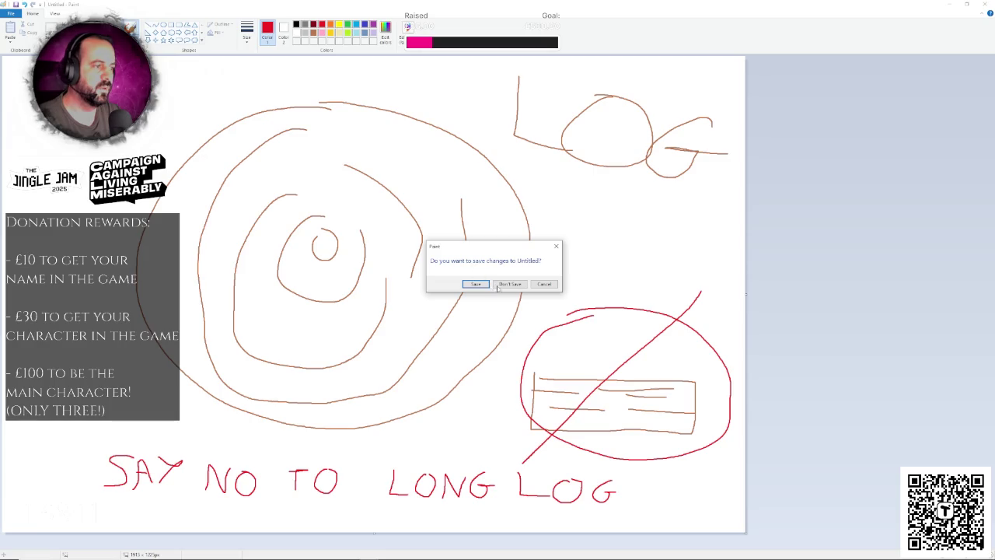
click(504, 286)
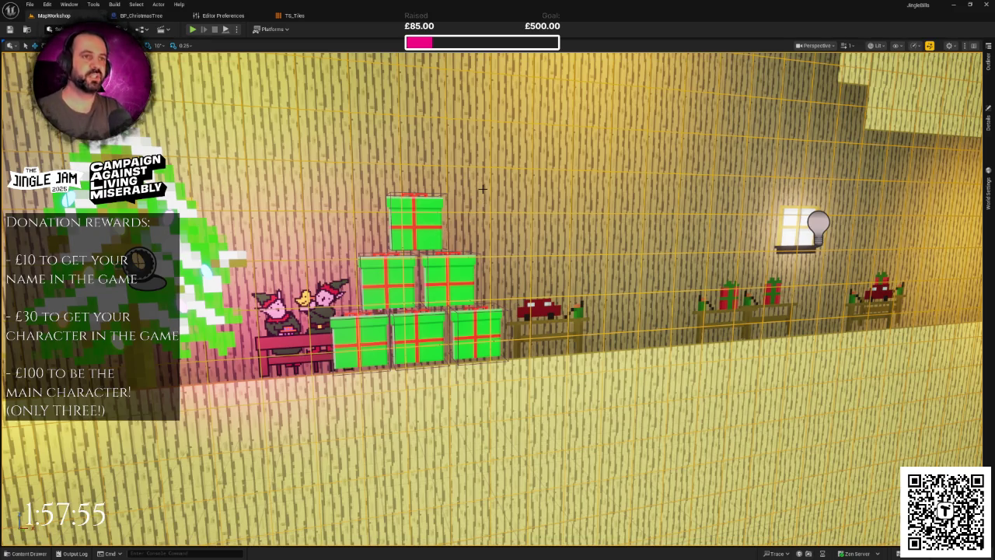
Step: Close the TS_Tiles and Editor Preferences tabs and reframe the level view
click(265, 15)
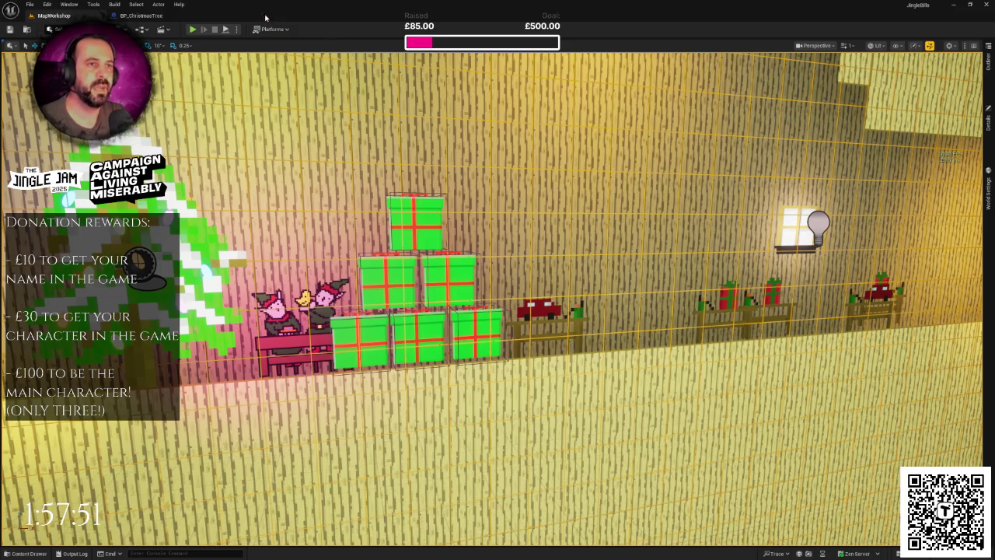
click(266, 16)
scroll(324, 114, down, 10)
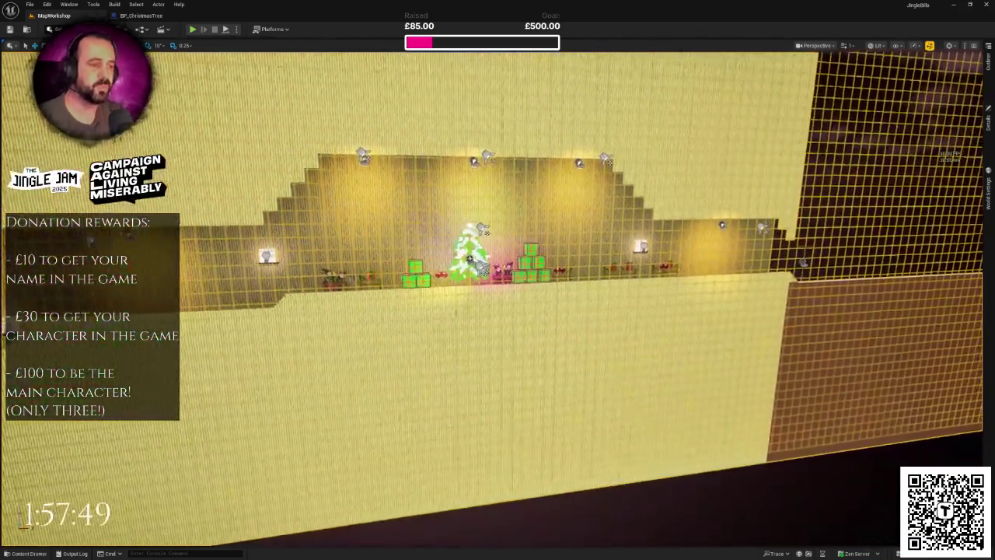
key(f)
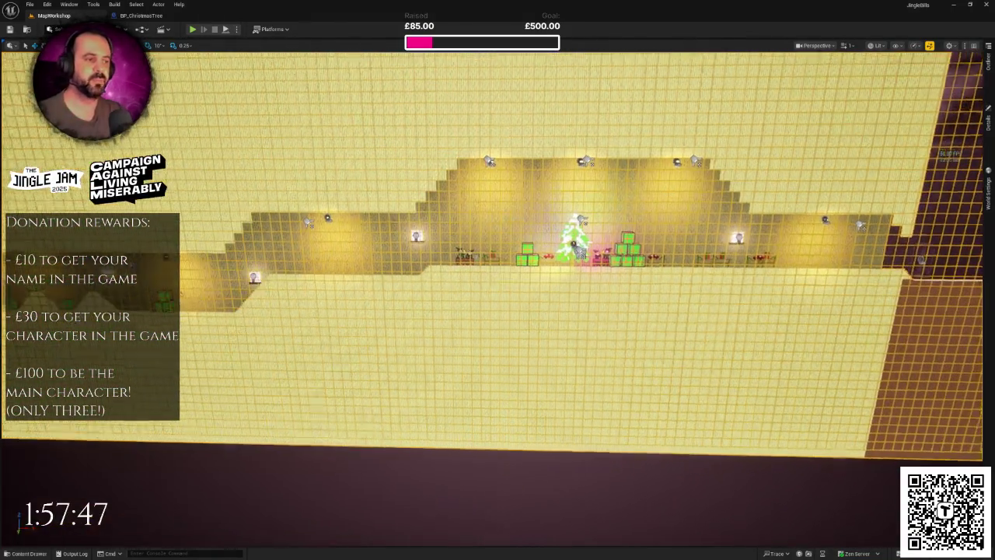
Step: In the Content Drawer, create a folder named Krampus under Textures > Characters
click(27, 553)
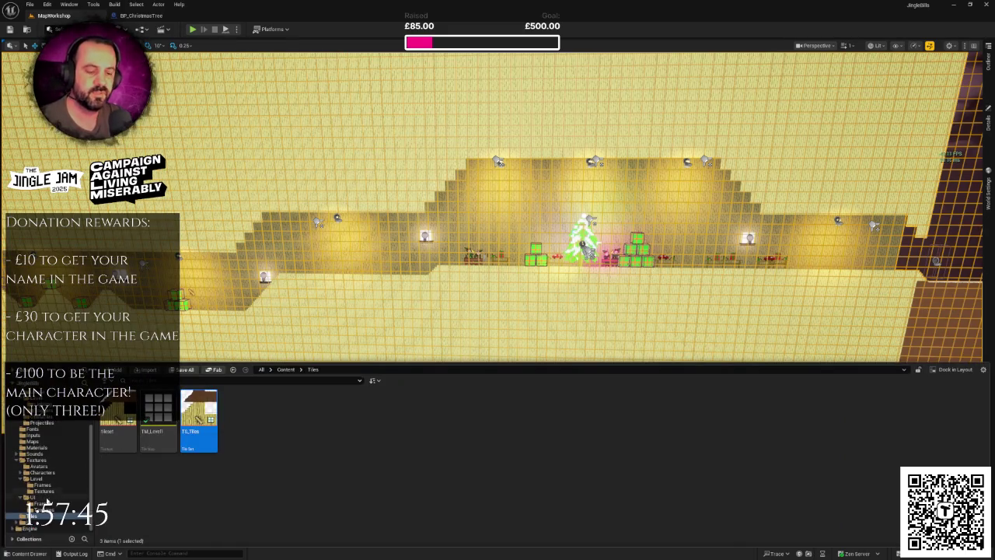
click(36, 460)
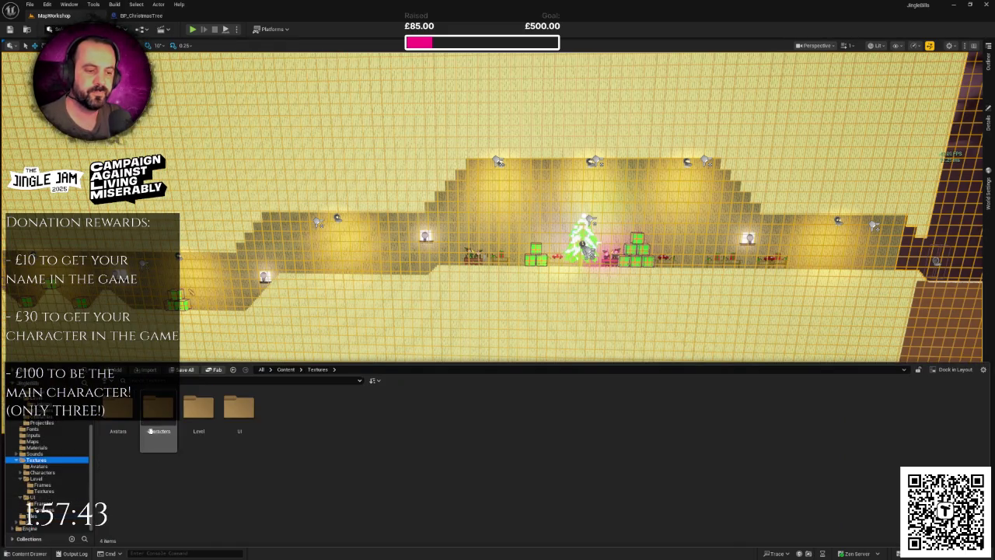
double_click(157, 407)
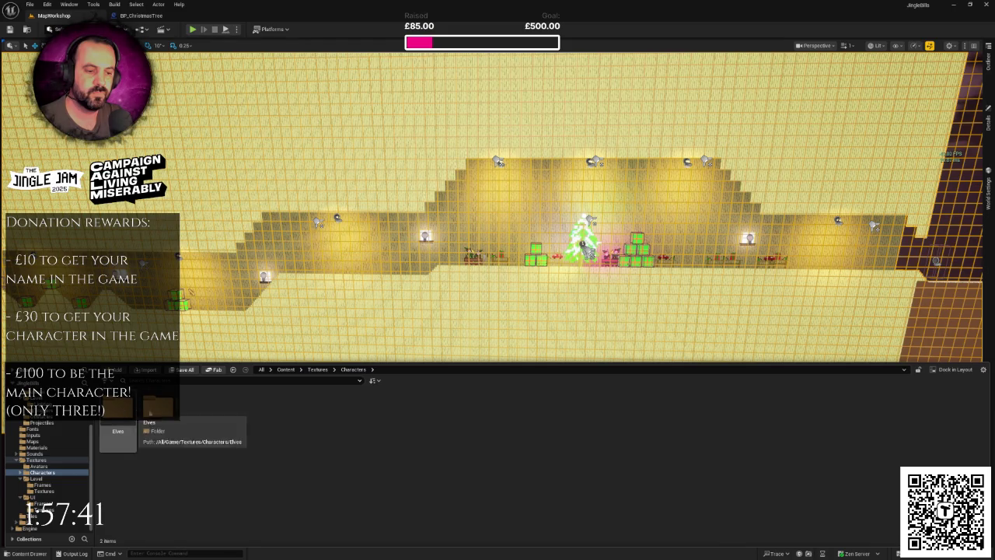
right_click(244, 421)
click(289, 169)
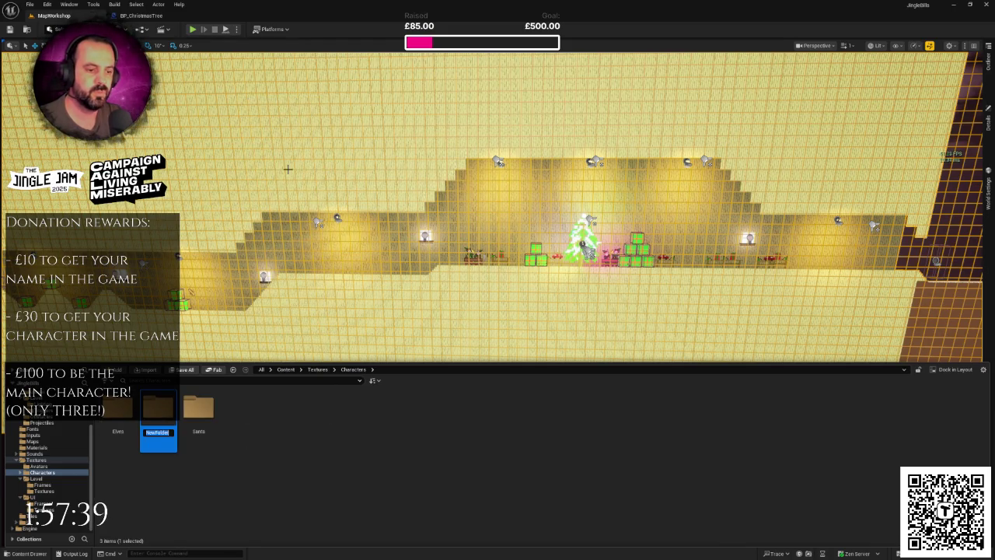
text(Kra)
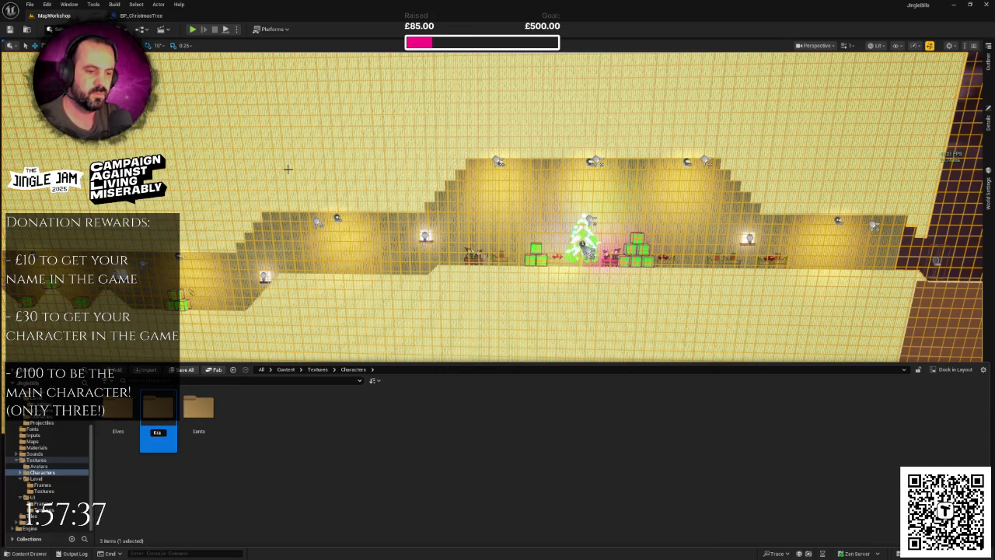
text(mpus)
key(Return)
key(Return)
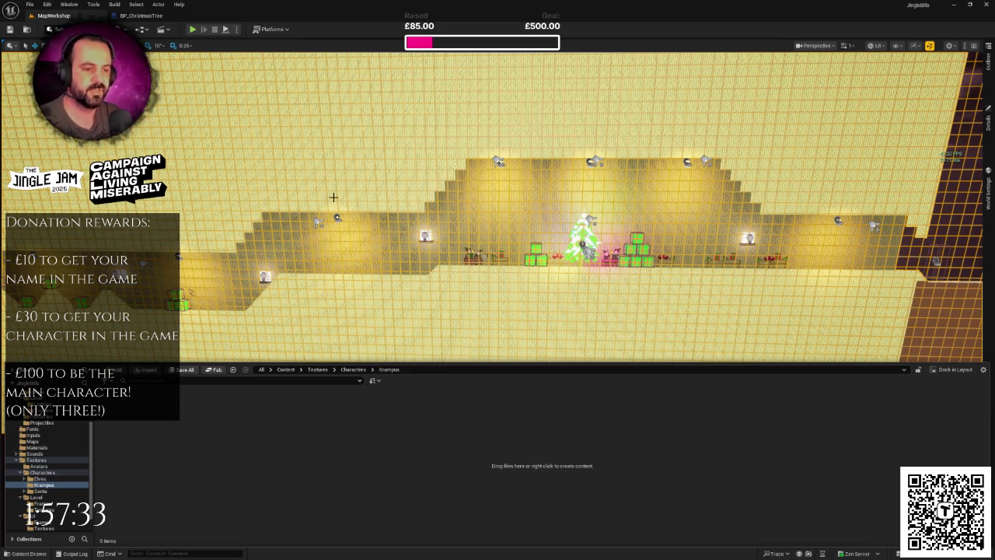
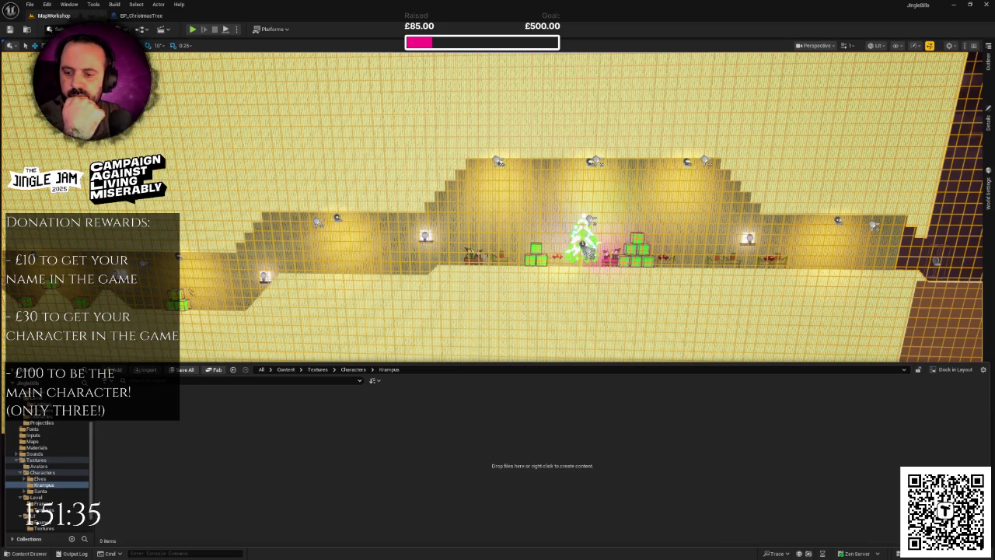
Step: Close the Piskel browser window and leave the page without saving
key(ctrl+shift+h)
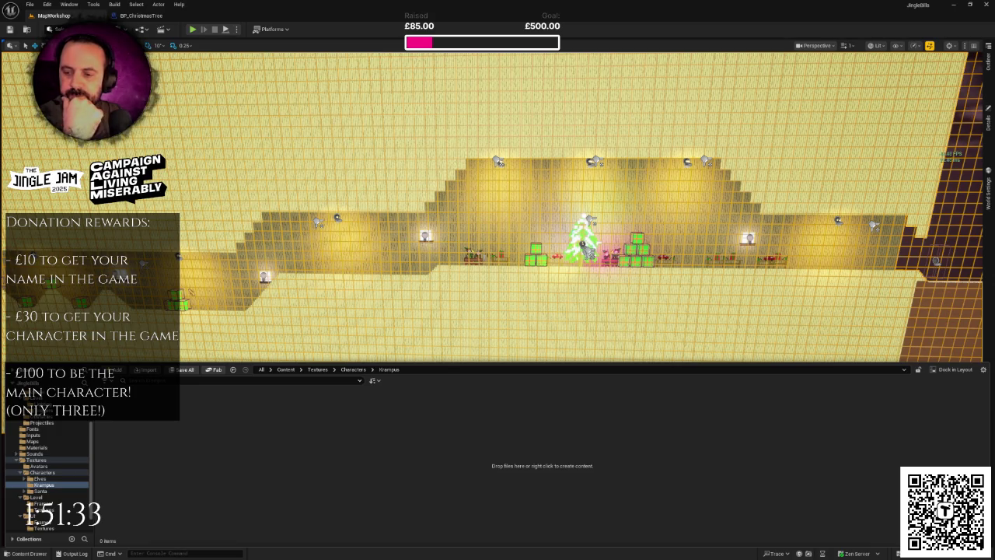
key(alt+Tab)
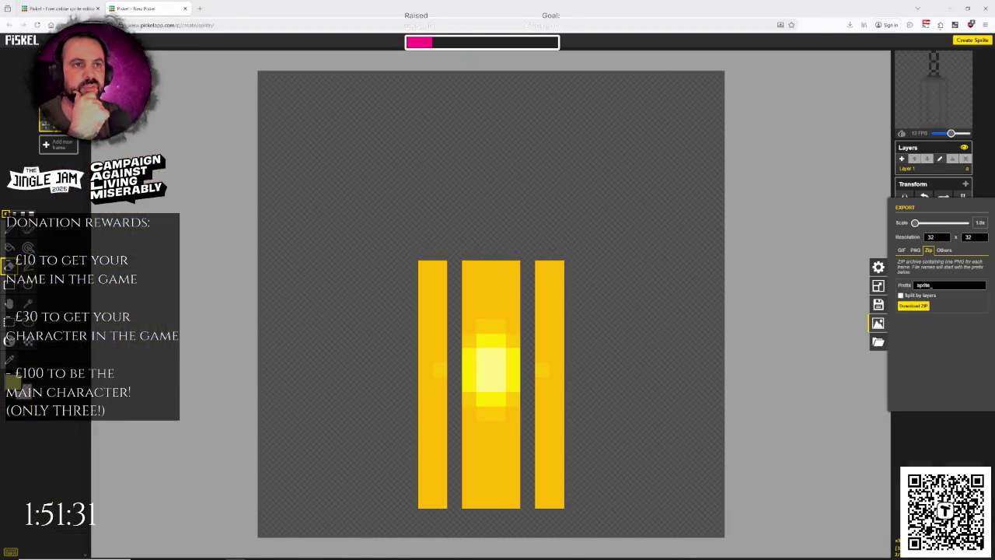
click(986, 8)
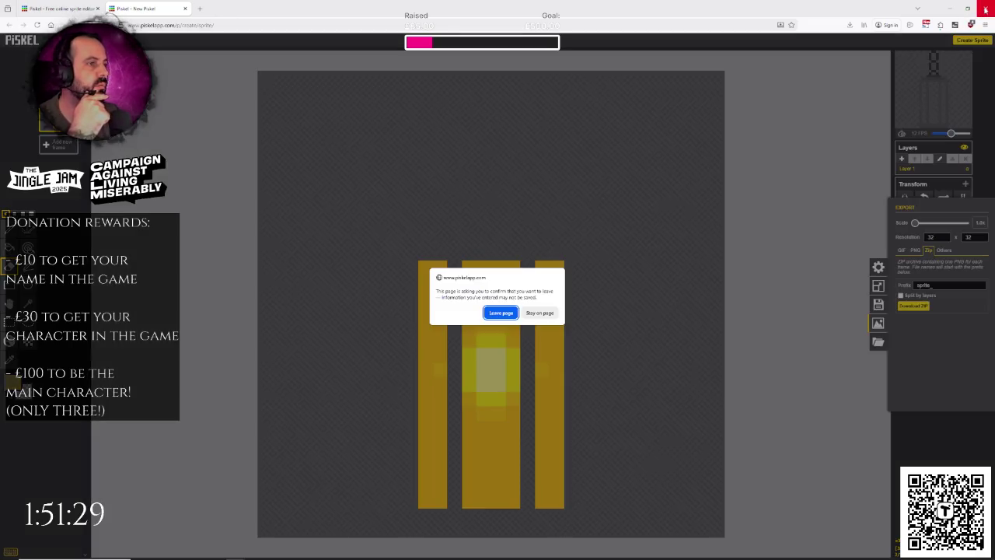
click(501, 312)
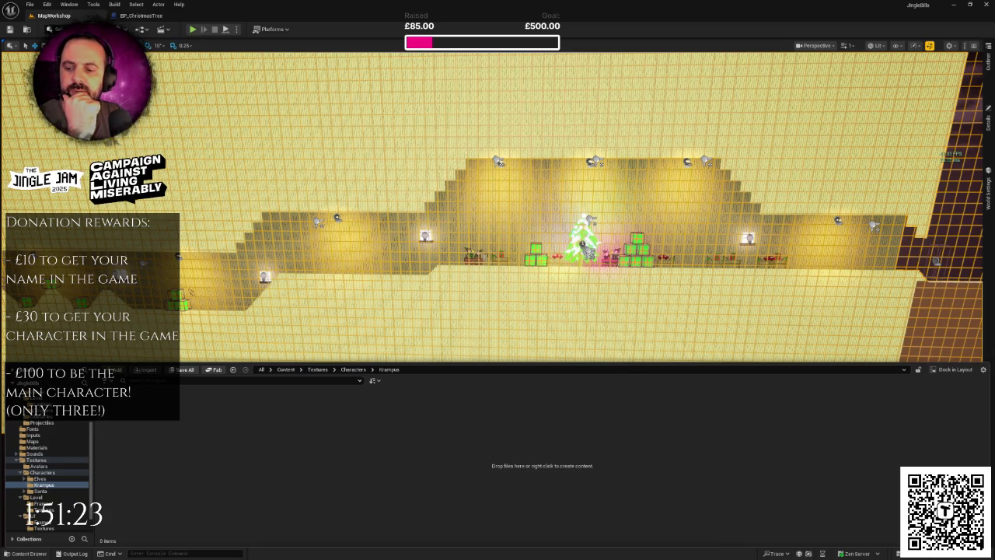
Step: Look into the Elves Frames folder, then return to the Characters folder
click(354, 369)
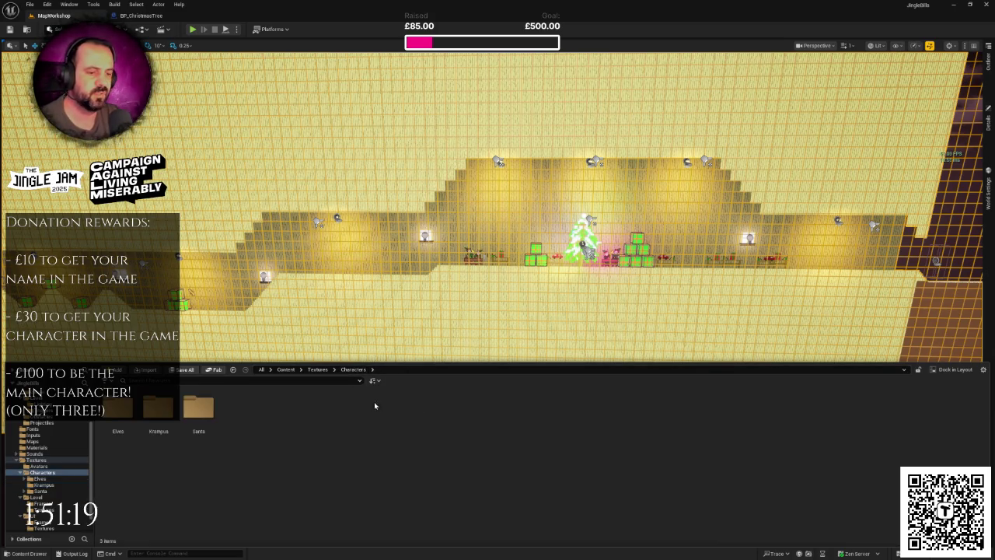
double_click(125, 412)
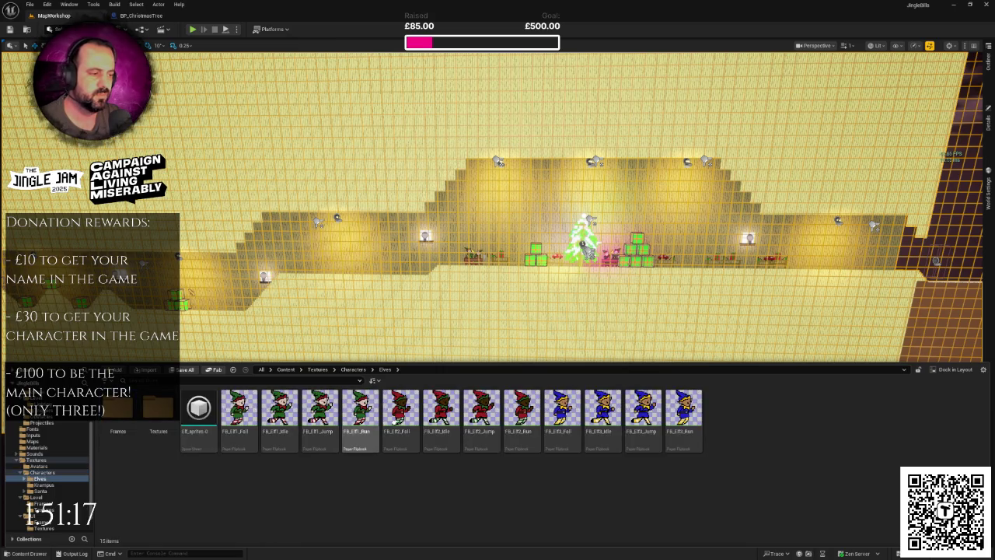
double_click(118, 411)
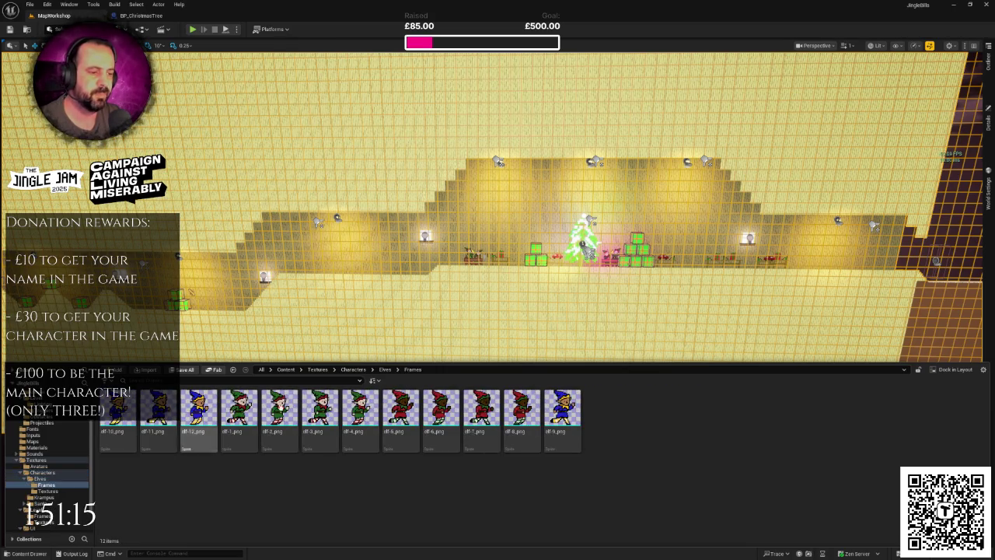
click(384, 369)
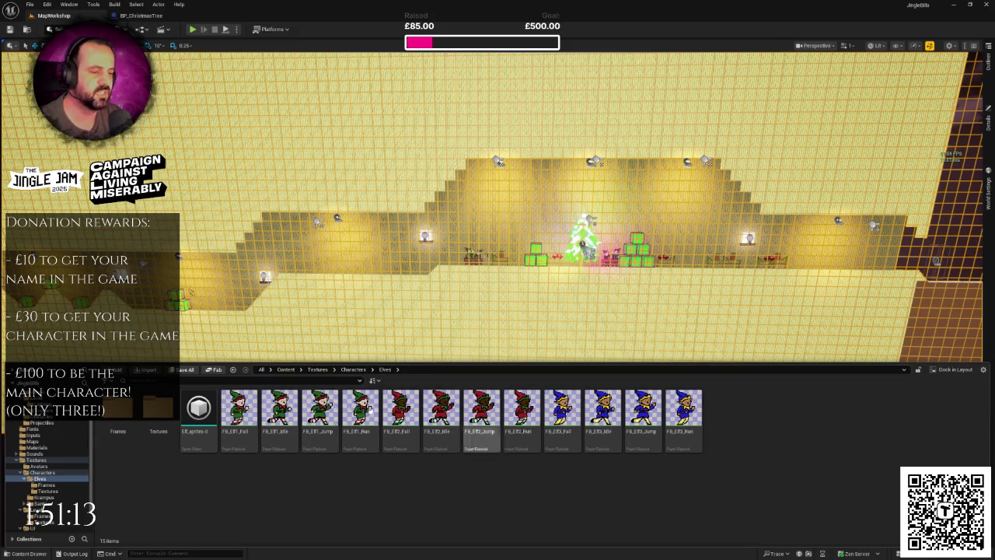
click(353, 369)
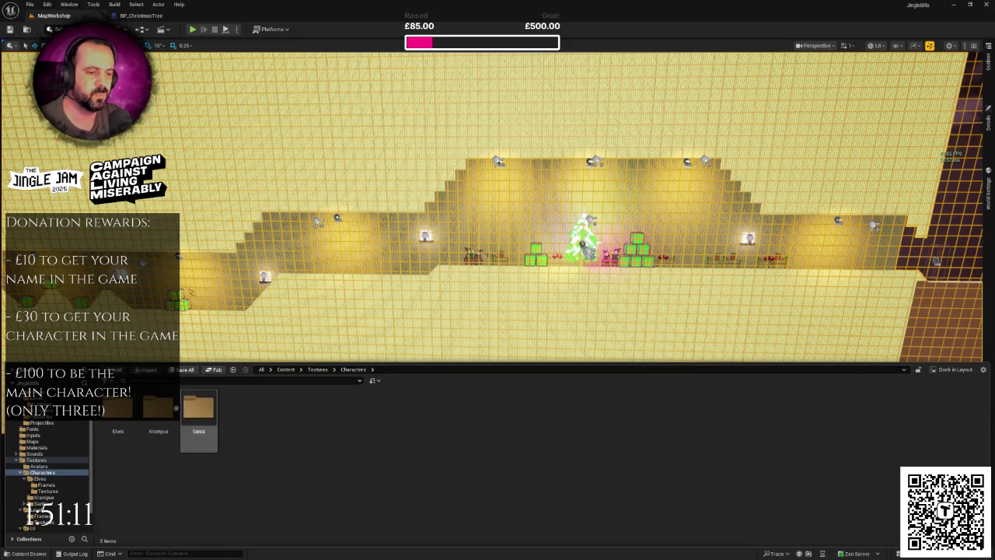
Step: Open the Krampus folder and create a new folder named Frames in it
double_click(159, 409)
right_click(209, 416)
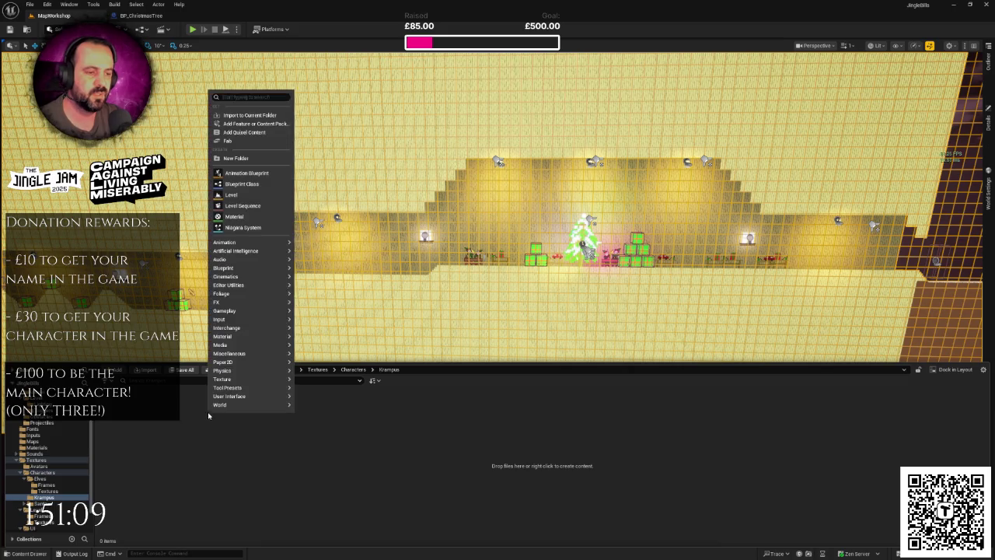
click(237, 158)
text(Fr)
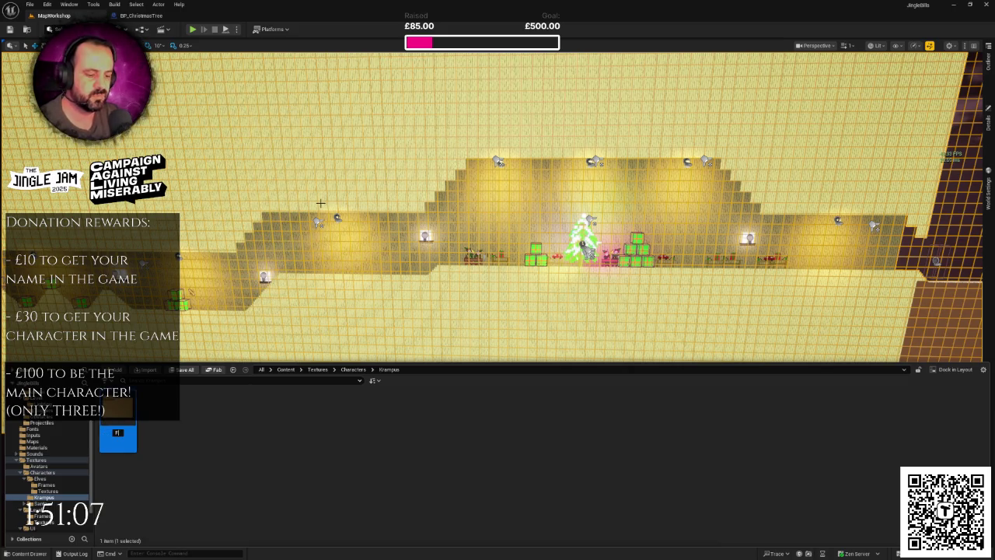
text(anes)
key(Return)
key(Return)
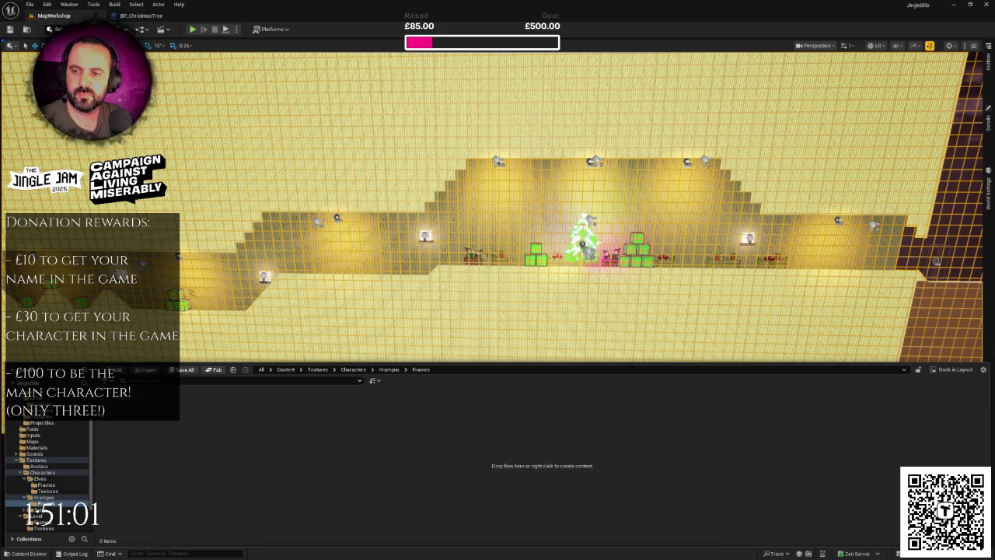
Step: Inspect the imported krampus_new-Sheet texture, then return to the MapWorkshop level and its asset browser
right_click(155, 432)
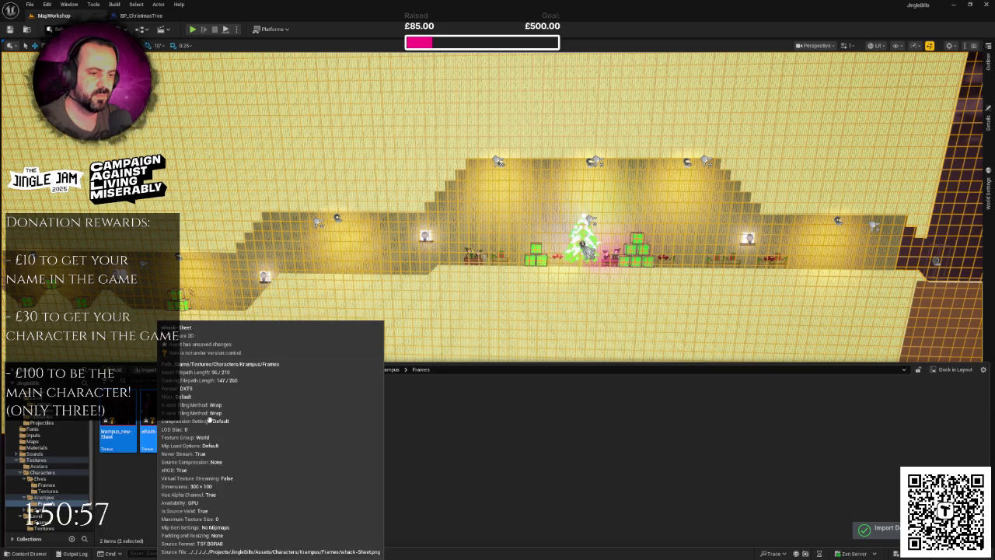
click(255, 413)
double_click(124, 420)
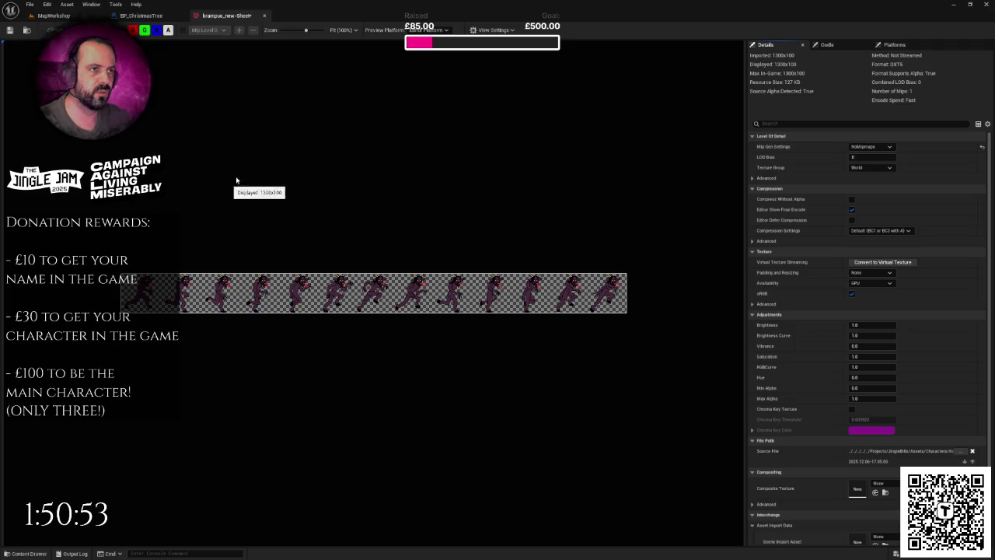
click(265, 17)
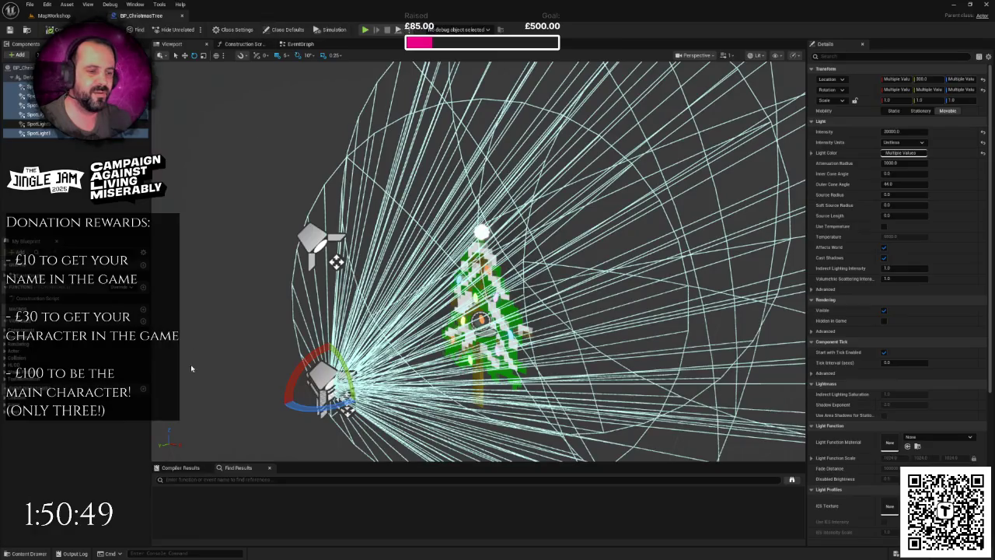
click(53, 15)
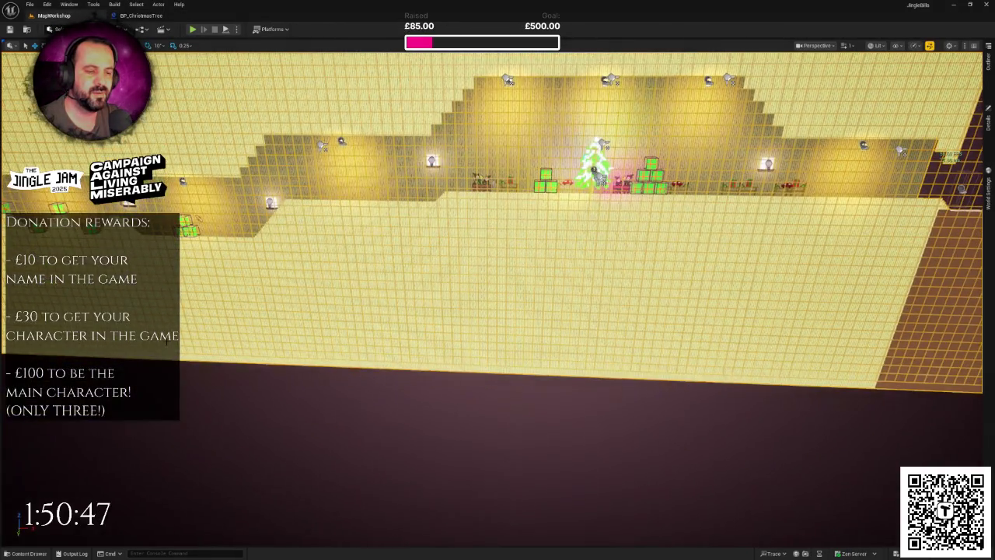
key(ctrl+space)
right_click(121, 408)
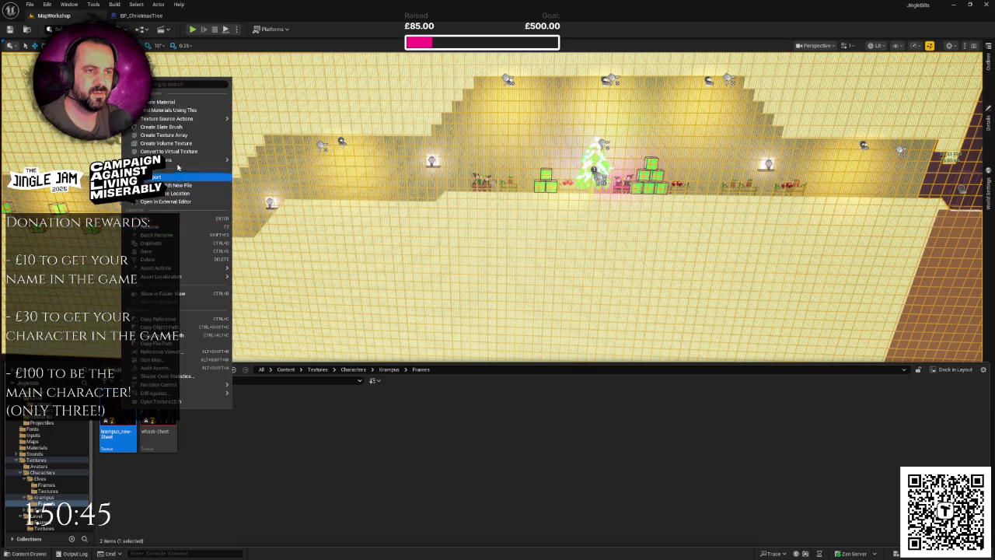
Step: Extract krampus_new-Sheet in Grid mode with 100-pixel cell width into sprites 0–12
mouse_move(177, 165)
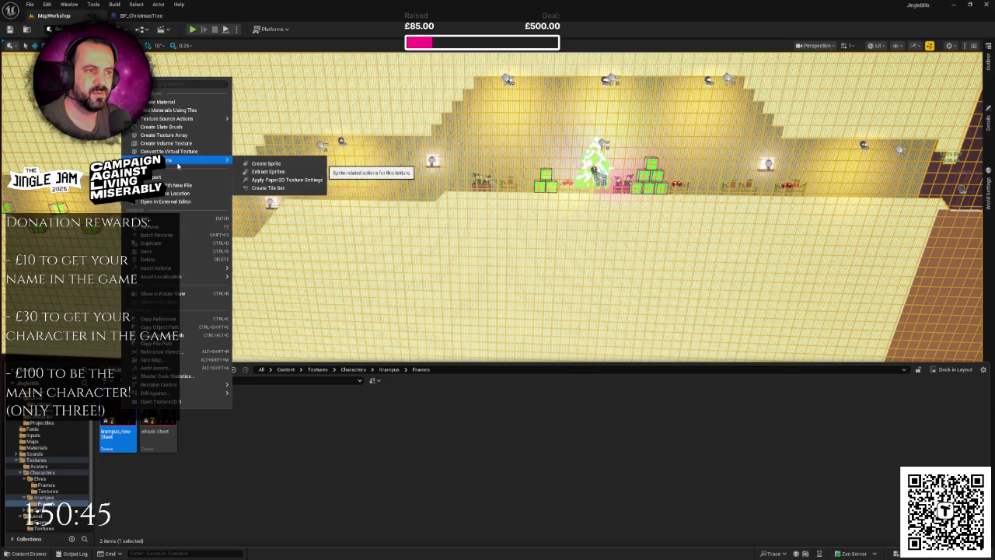
click(268, 171)
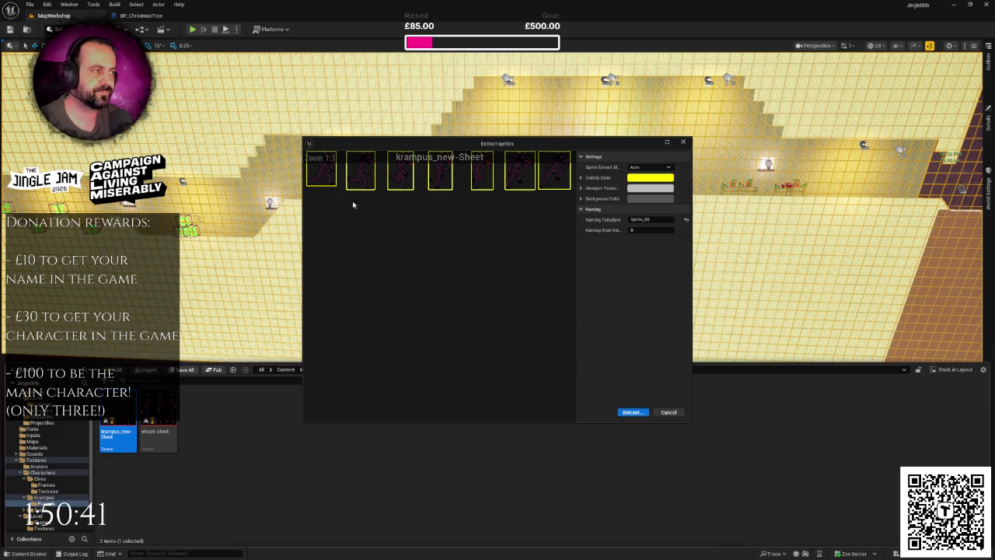
scroll(442, 217, down, 2)
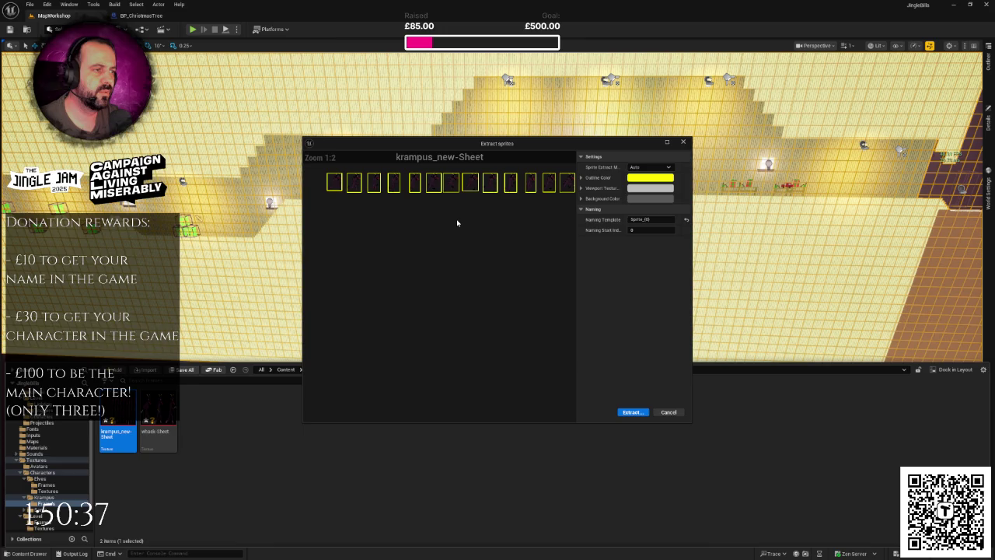
click(650, 167)
click(641, 183)
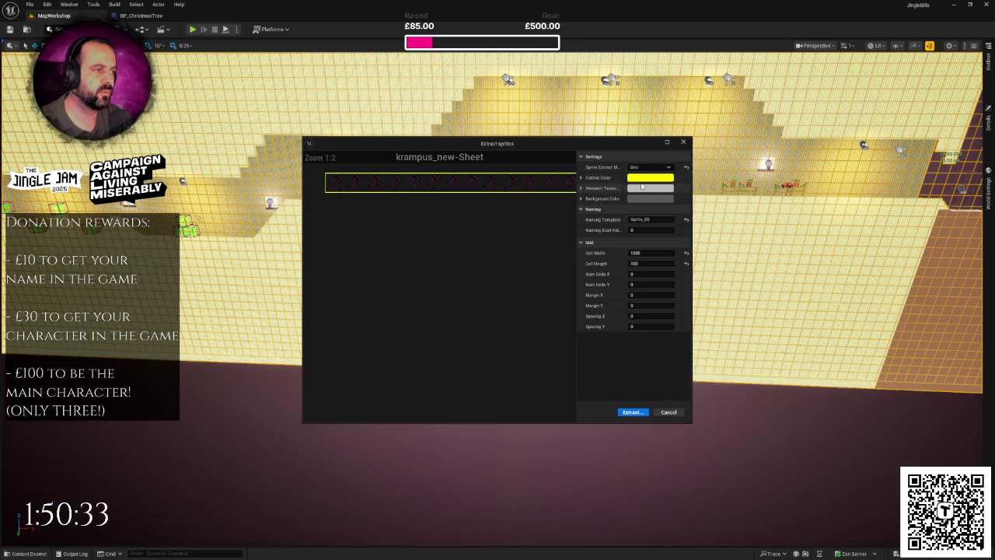
mouse_move(515, 231)
mouse_down()
mouse_move(500, 256)
mouse_move(547, 262)
mouse_up()
click(650, 252)
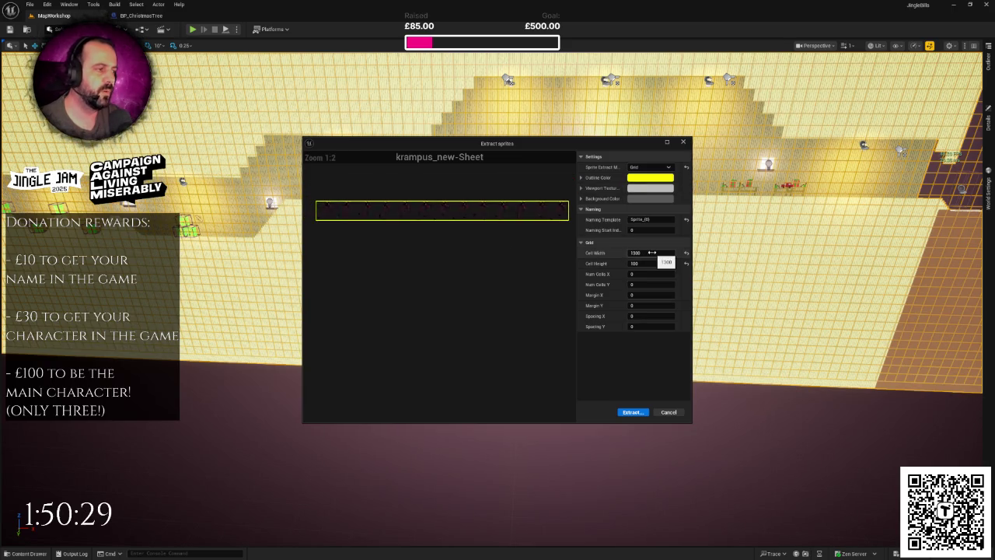
text(100)
key(Return)
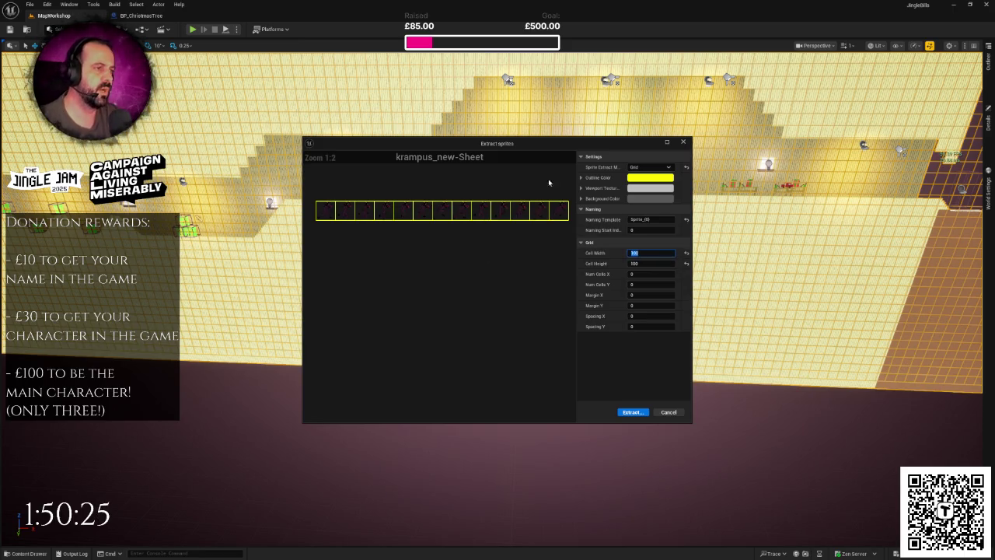
drag(509, 147, 490, 144)
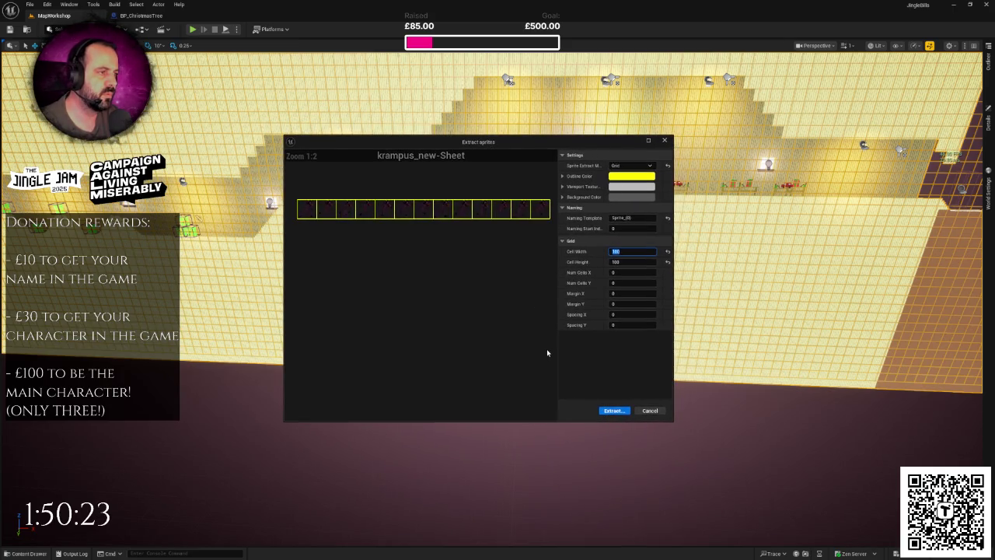
click(611, 412)
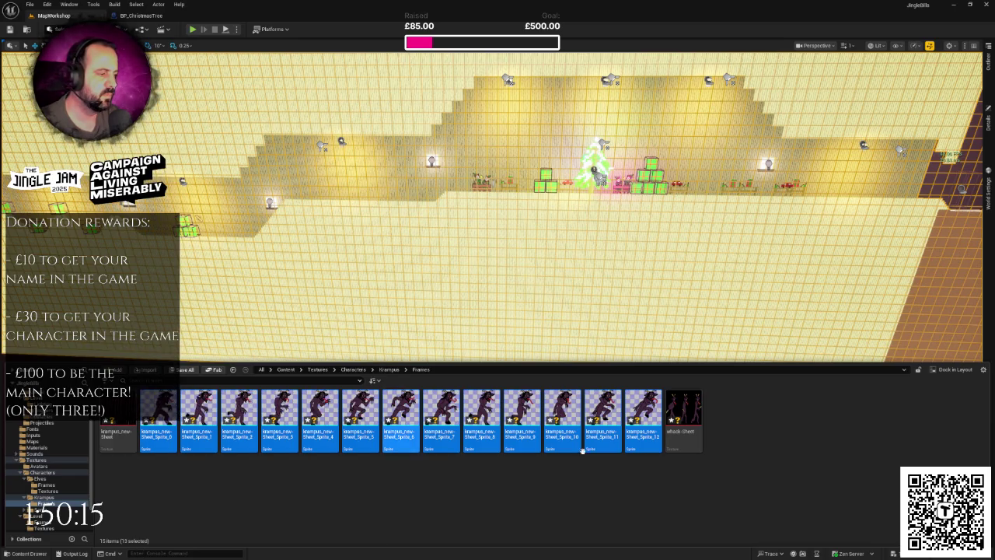
Step: Extract whack-Sheet in Grid mode at 100-pixel cells, then select both sheet textures
right_click(682, 404)
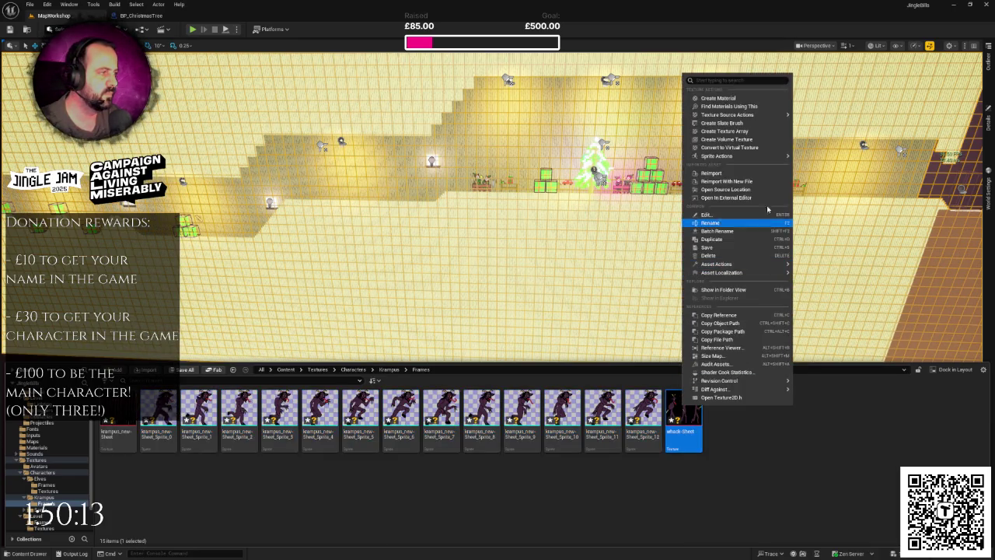
mouse_move(745, 157)
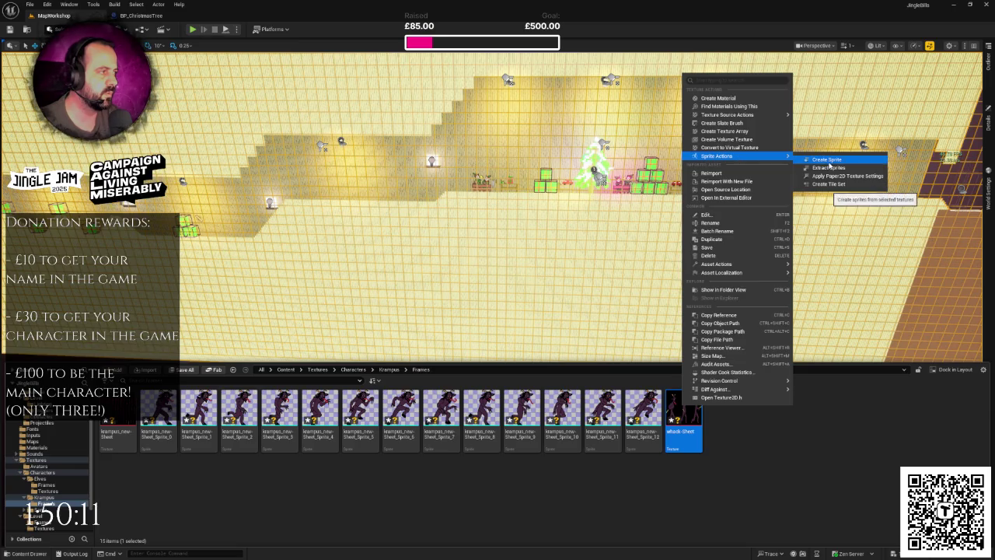
click(826, 169)
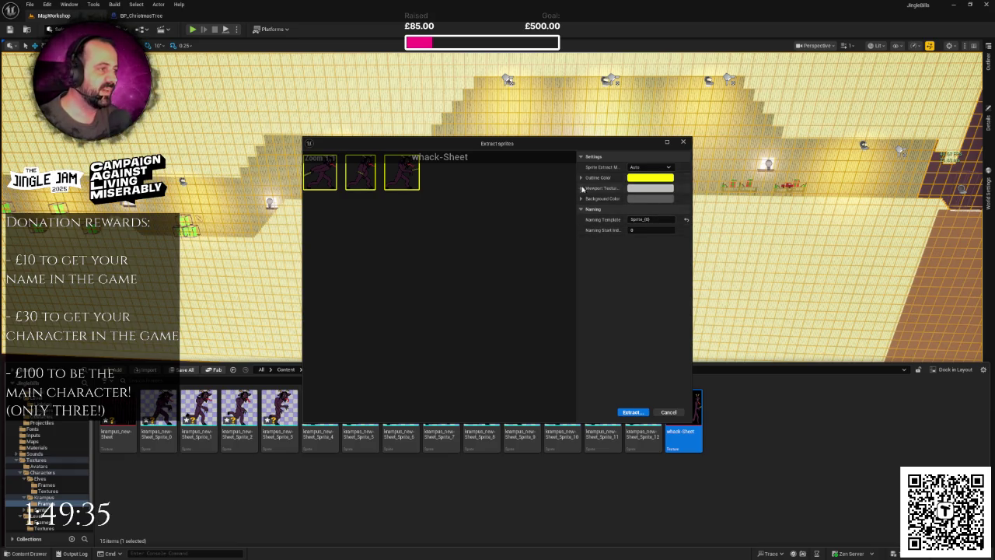
click(650, 167)
click(640, 180)
click(638, 254)
text(100)
key(Return)
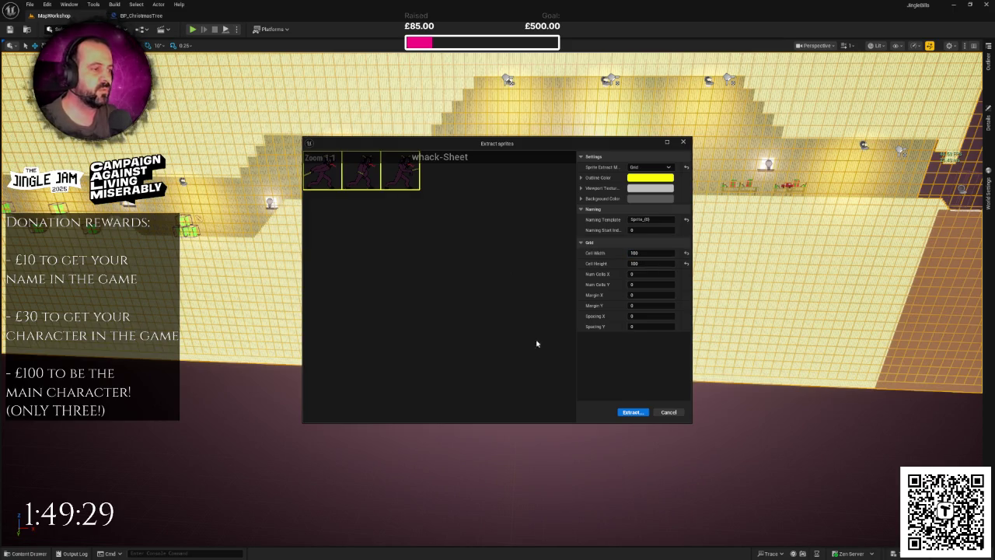
click(633, 412)
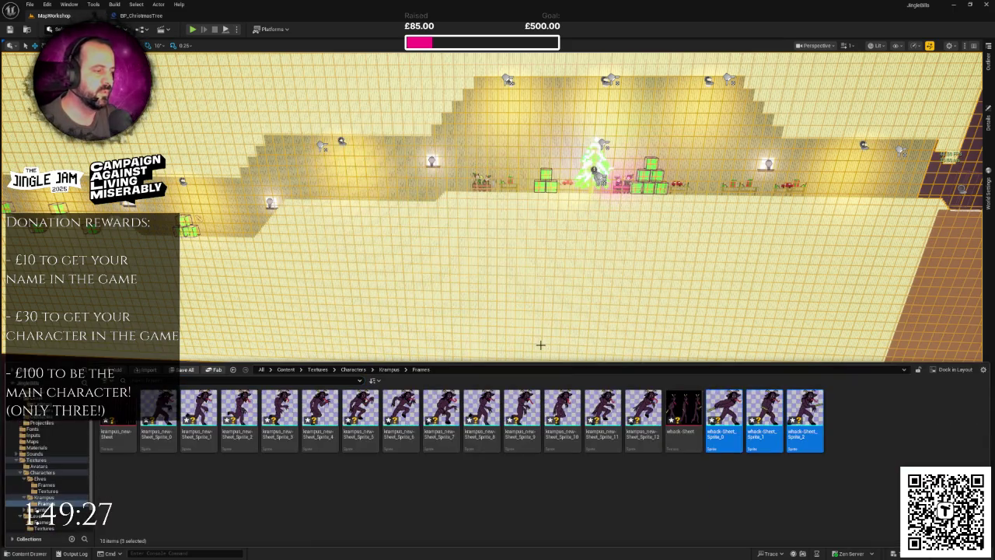
click(683, 412)
ctrl+click(118, 412)
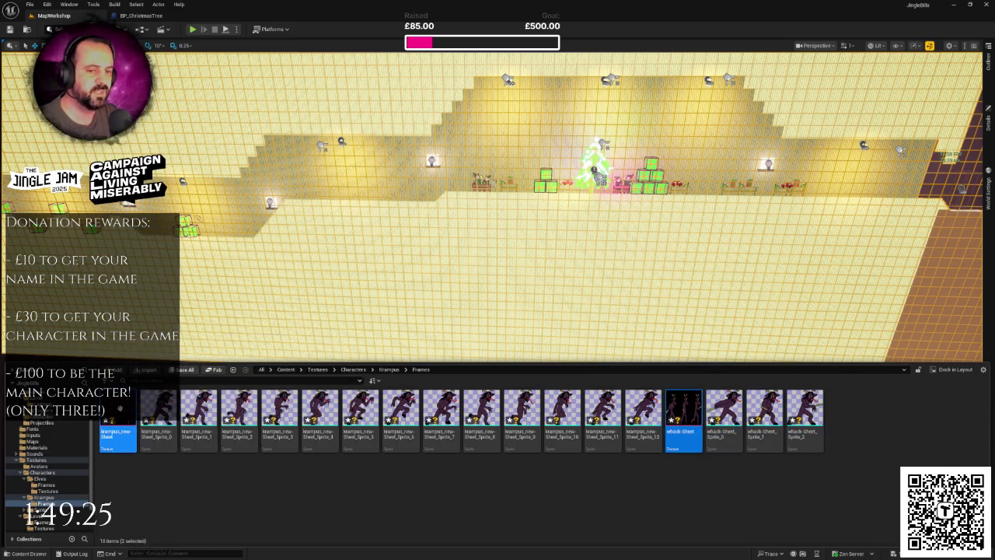
Step: Open both sprite-sheet textures and show all advanced details
key(Return)
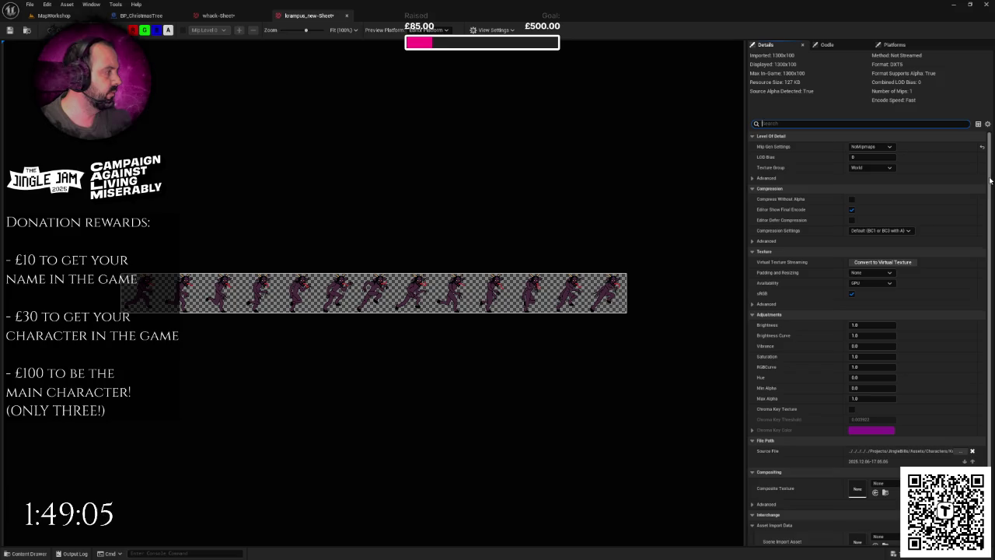
scroll(918, 249, down, 1)
scroll(826, 286, up, 1)
scroll(846, 244, down, 1)
click(987, 124)
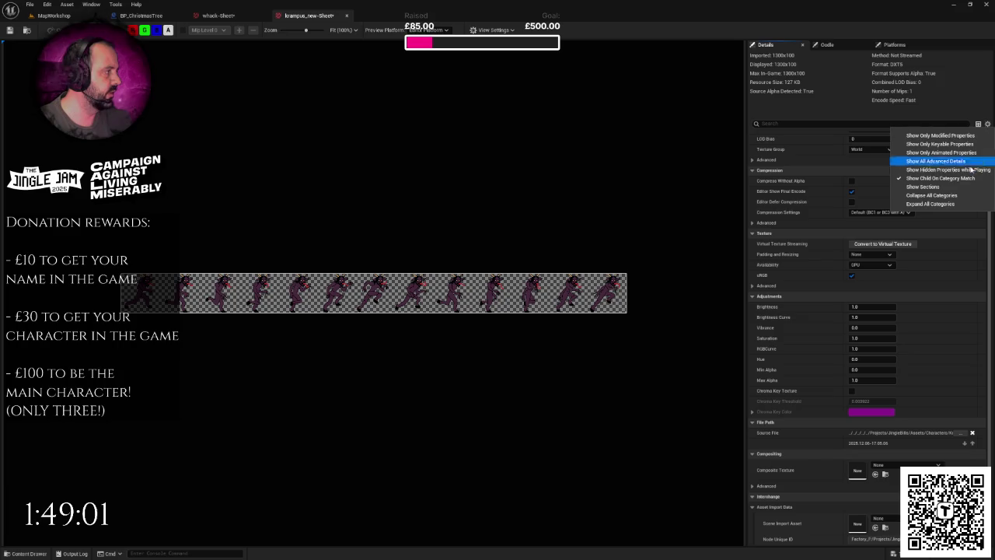
click(943, 156)
Step: Set krampus_new-Sheet's X and Y tiling to Clamp, filter to Nearest, and enable Never Stream
scroll(895, 272, down, 4)
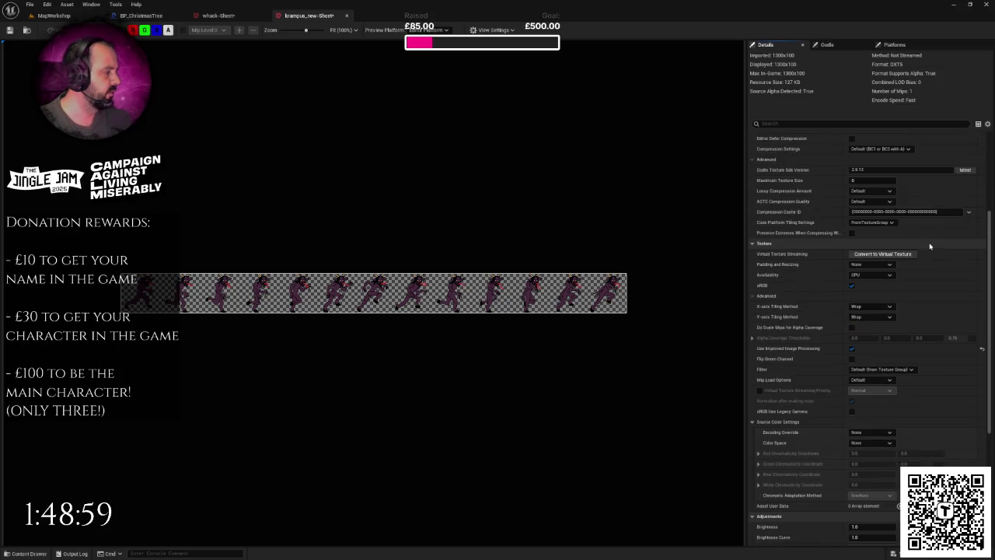
click(871, 307)
click(863, 322)
click(871, 316)
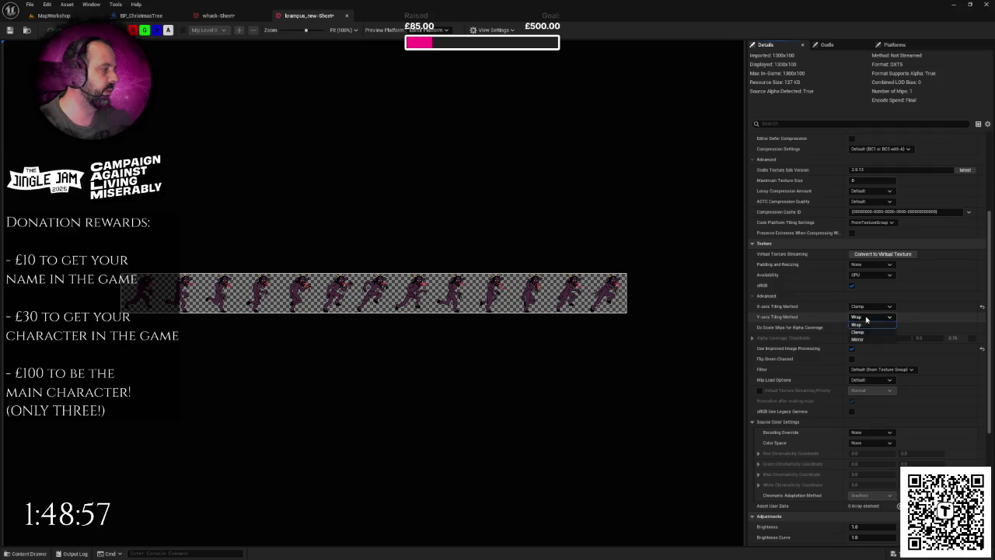
click(862, 331)
scroll(863, 327, down, 4)
click(865, 295)
click(858, 303)
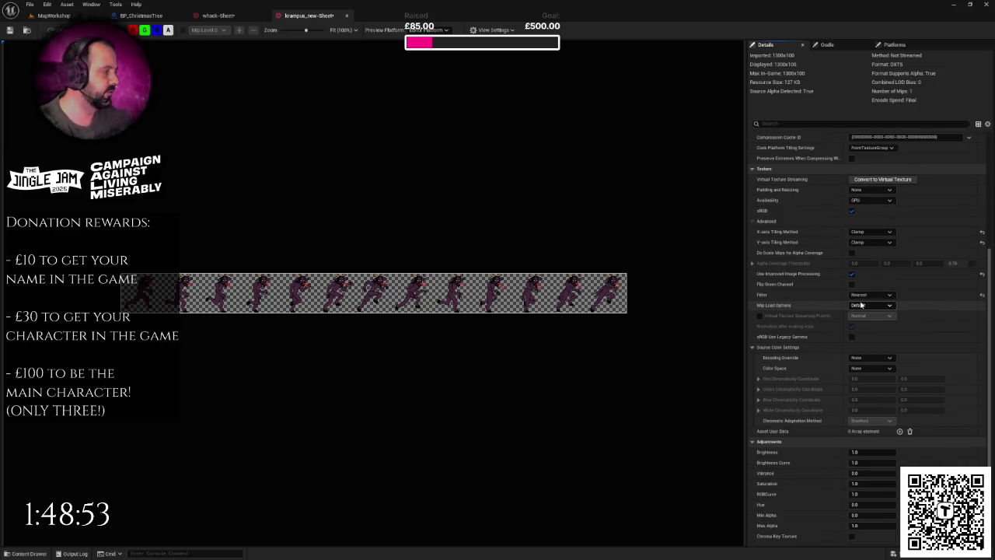
click(863, 124)
text(strea)
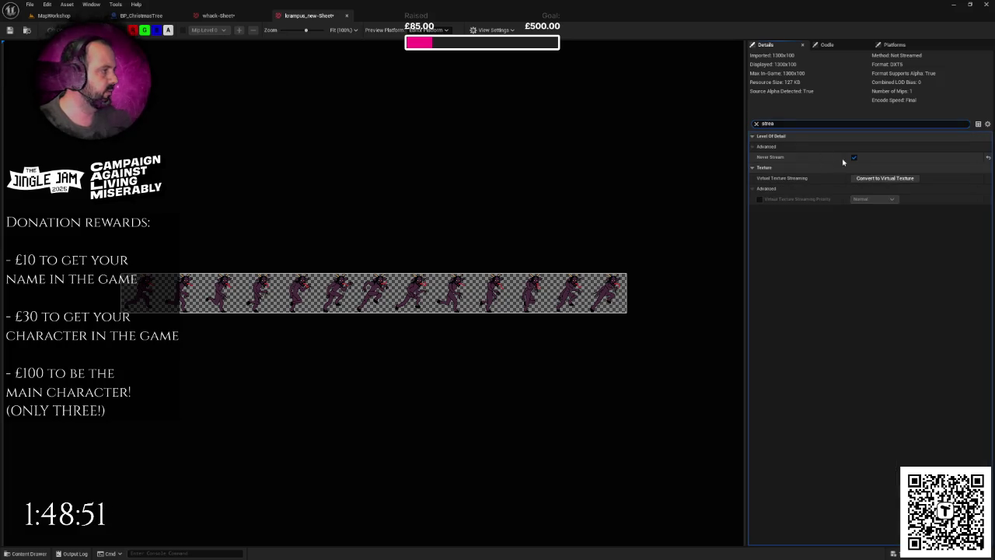
click(857, 159)
Step: Save the texture changes, then show all advanced properties for whack-Sheet
key(ctrl+s)
click(220, 16)
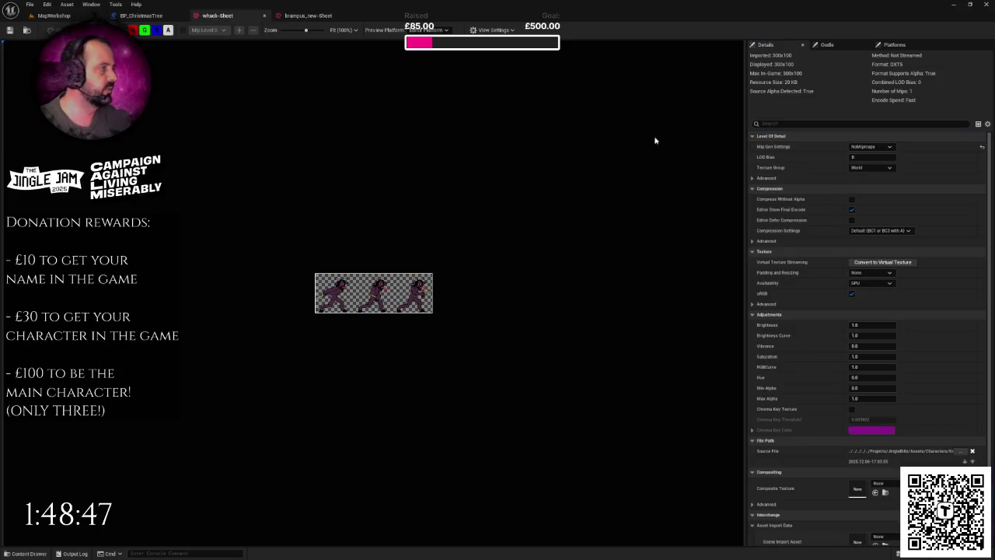
click(988, 126)
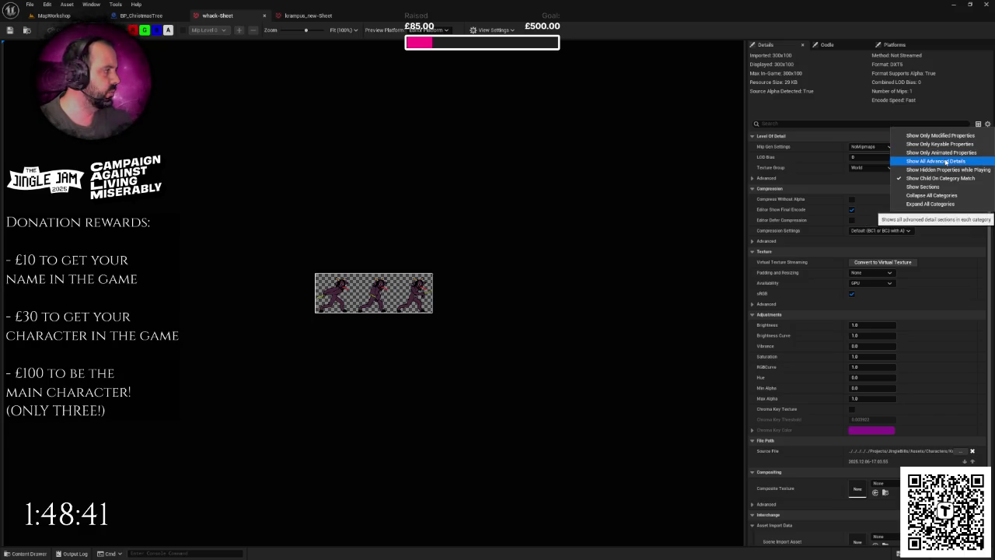
click(946, 161)
Step: Set whack-Sheet's X and Y tiling to Clamp and filter to Nearest
scroll(911, 216, down, 5)
click(869, 276)
click(860, 290)
click(867, 285)
click(858, 301)
click(870, 338)
click(863, 350)
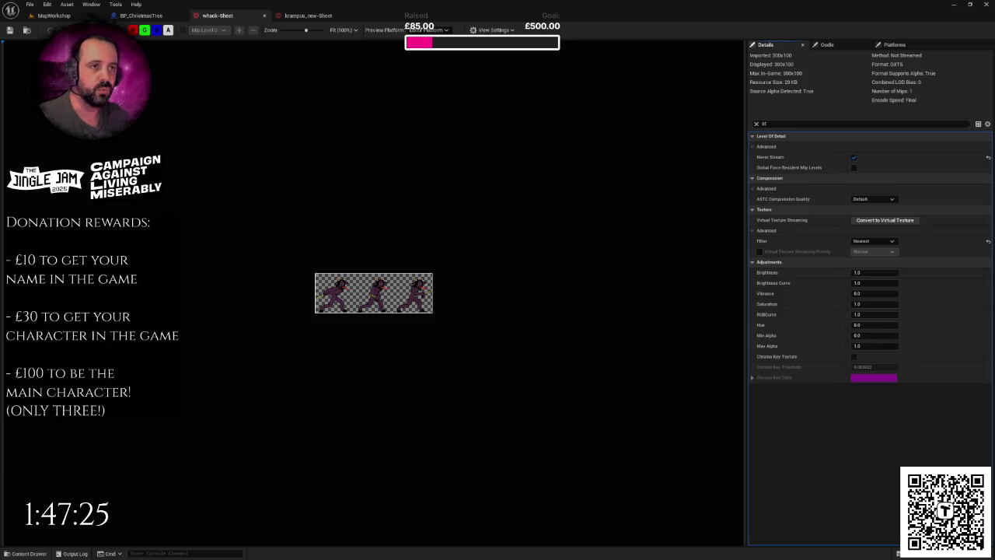
click(50, 18)
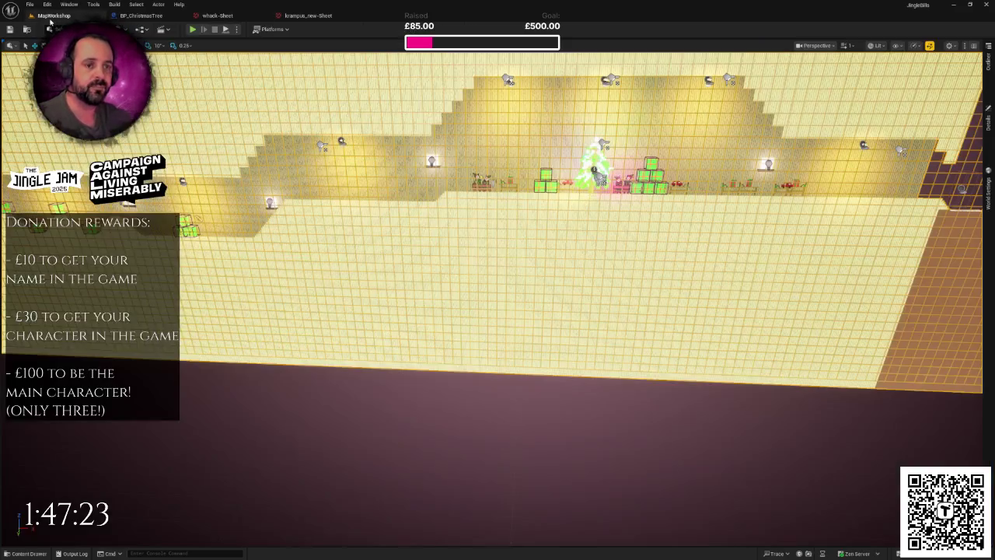
mouse_move(352, 237)
mouse_down()
mouse_move(352, 257)
mouse_move(352, 151)
mouse_up()
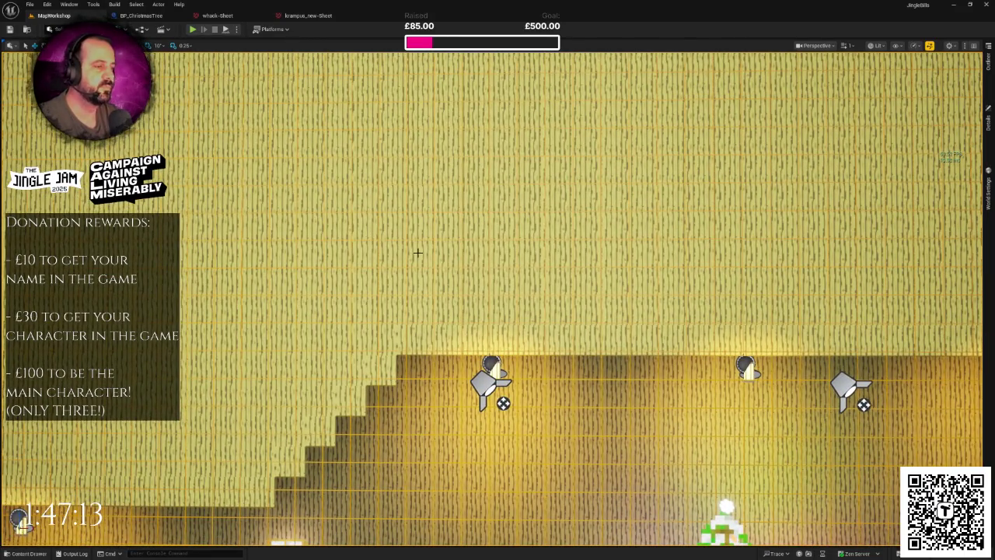
mouse_move(443, 253)
mouse_down()
mouse_move(442, 264)
mouse_move(404, 287)
mouse_move(436, 280)
mouse_move(404, 276)
mouse_up()
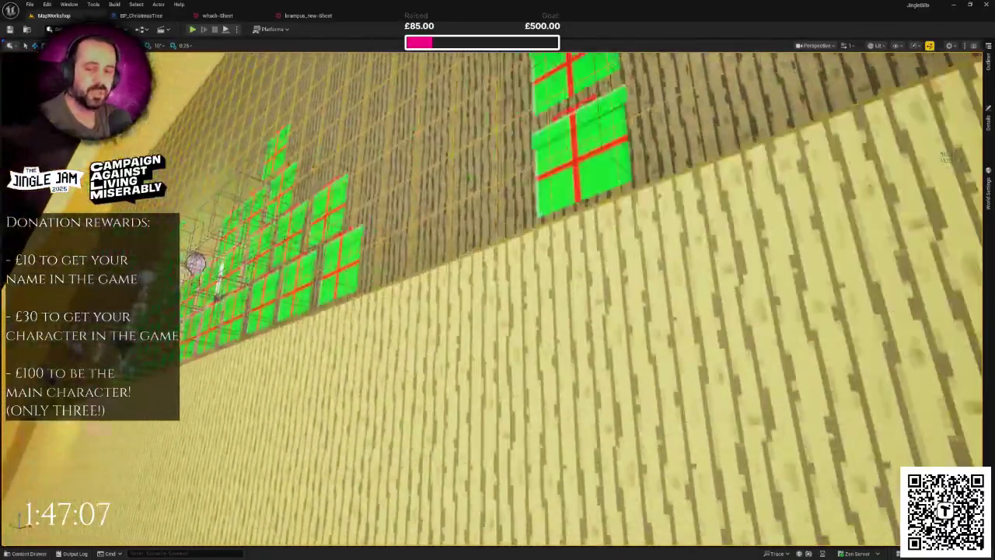
drag(404, 276, 420, 264)
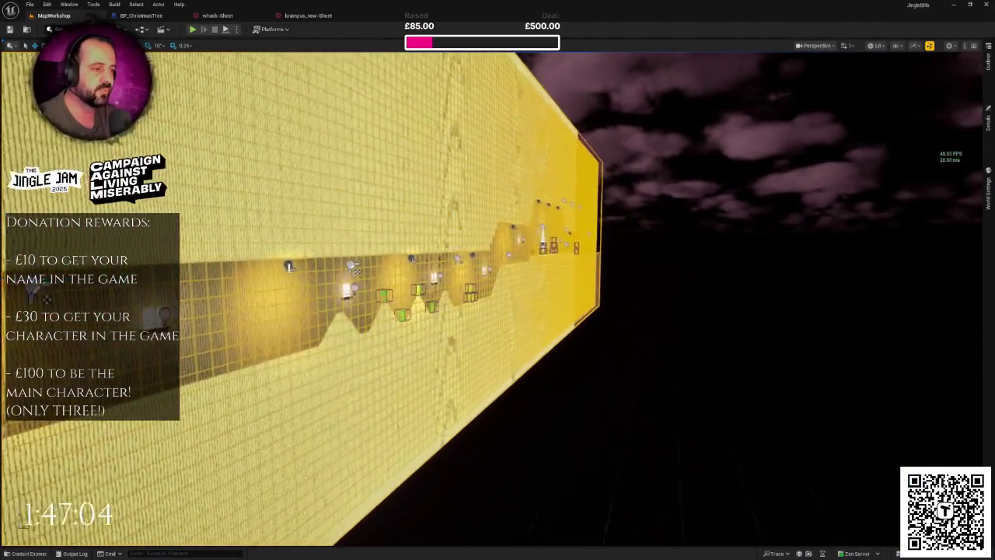
mouse_move(420, 265)
mouse_down()
mouse_move(478, 266)
mouse_move(432, 268)
mouse_move(467, 263)
mouse_move(426, 258)
mouse_up()
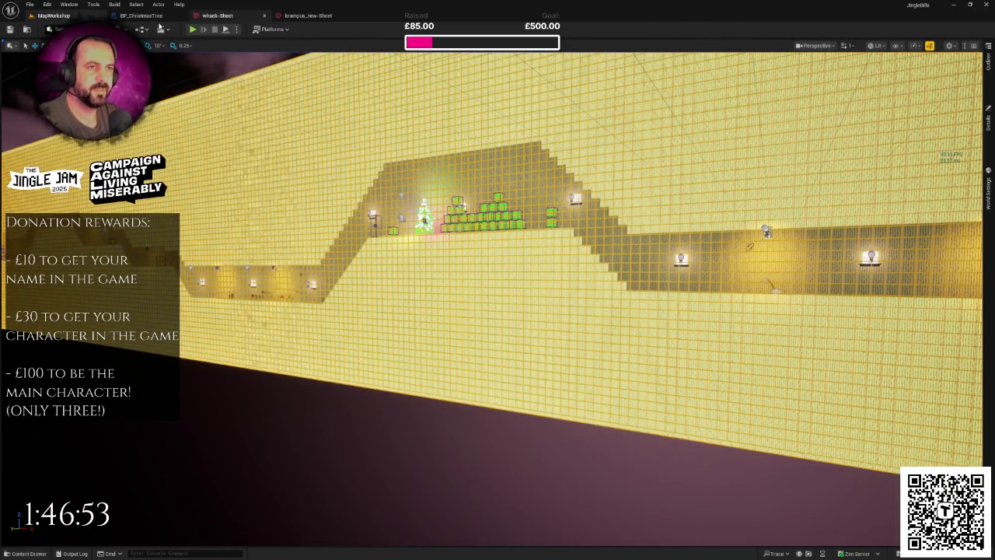
click(159, 15)
click(52, 16)
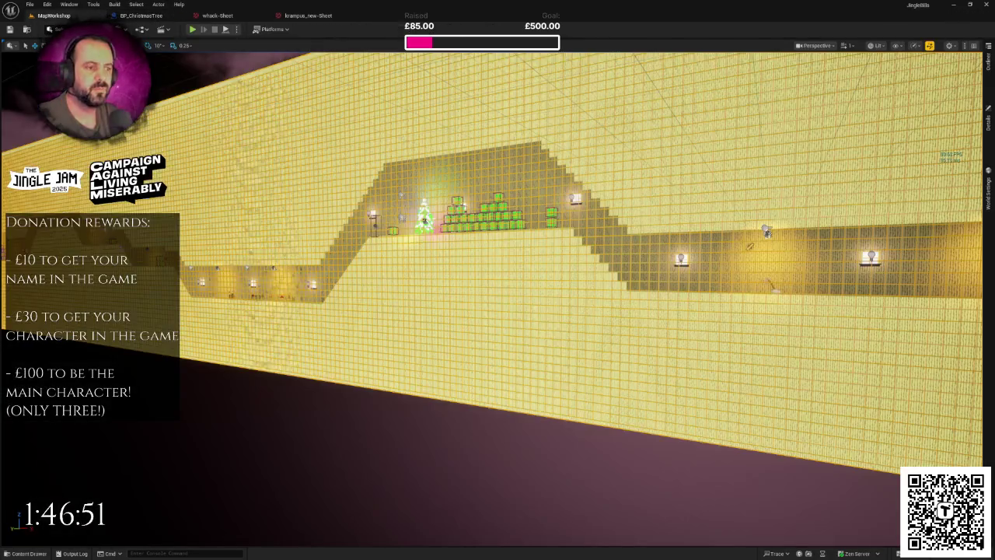
Step: Bring up the asset browser and go to the Krampus folder, glancing at Elves
key(ctrl+space)
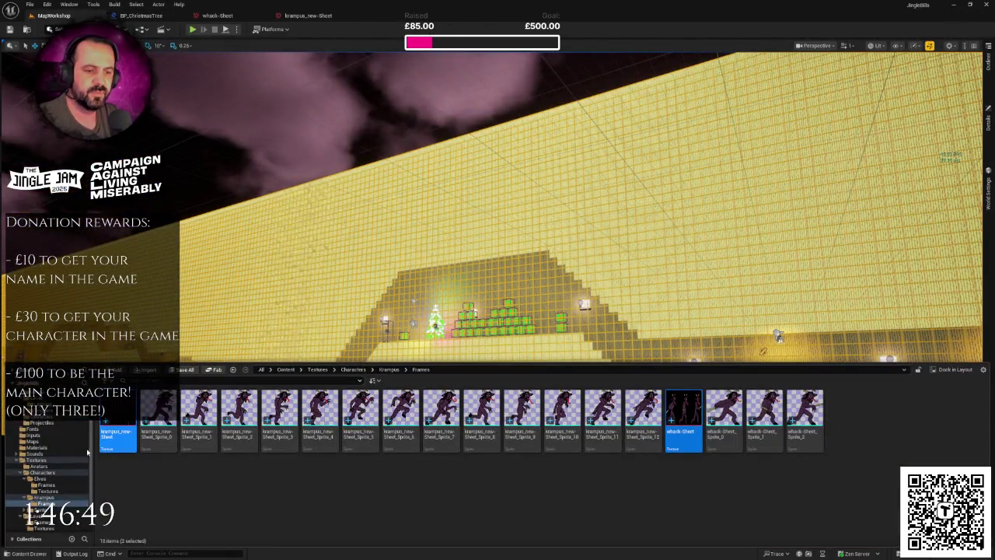
click(389, 369)
click(354, 369)
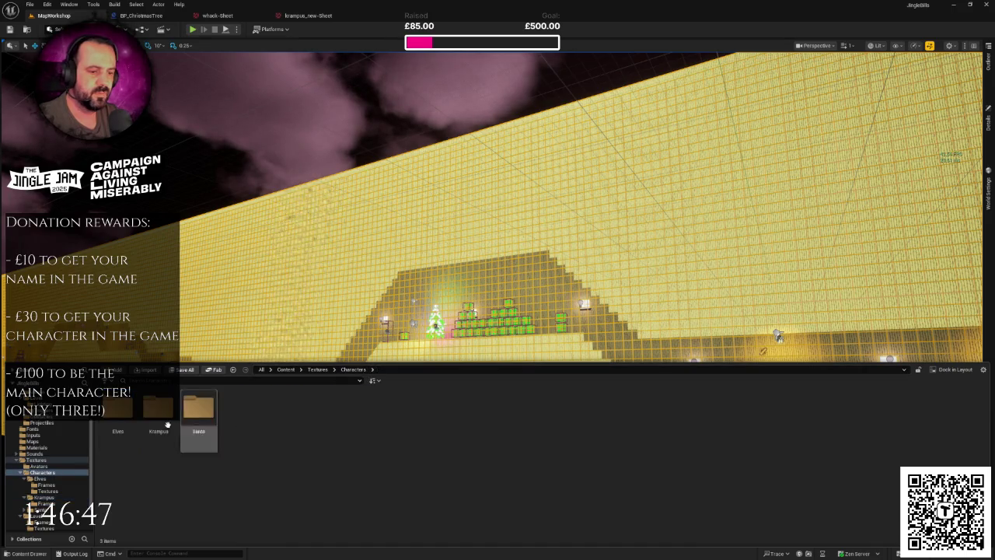
double_click(159, 407)
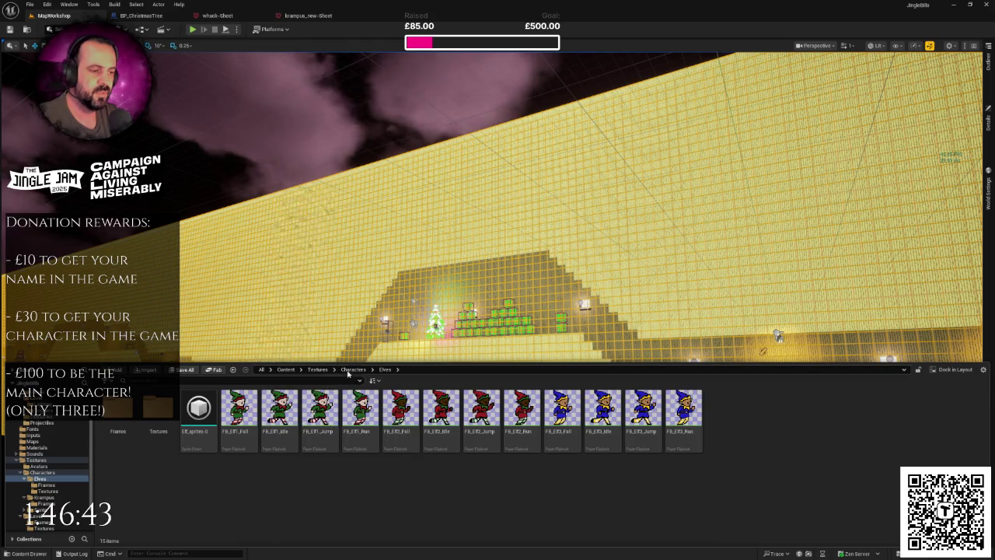
click(353, 369)
double_click(167, 408)
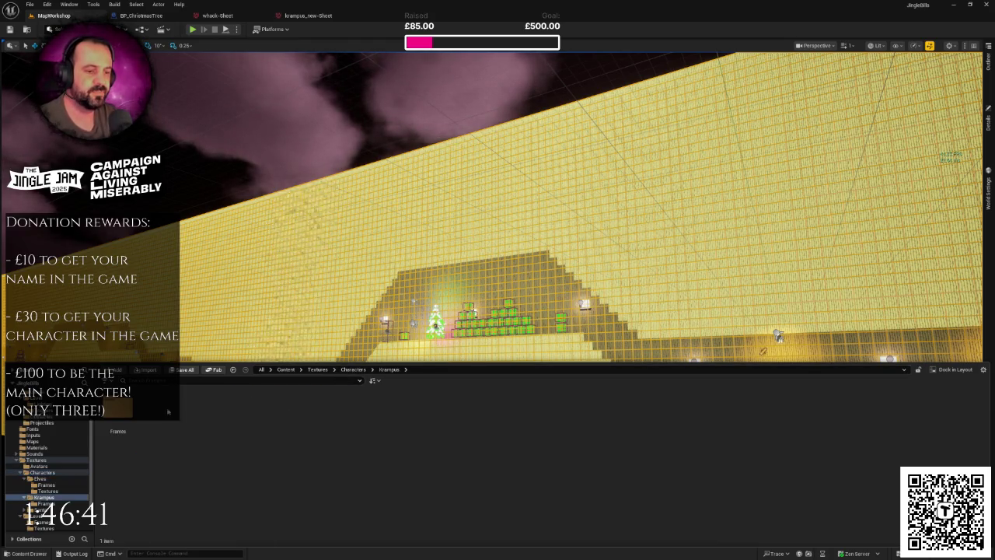
Step: Create a new Paper Flipbook named FB_KrampusIdle
right_click(207, 430)
mouse_move(259, 309)
mouse_move(249, 376)
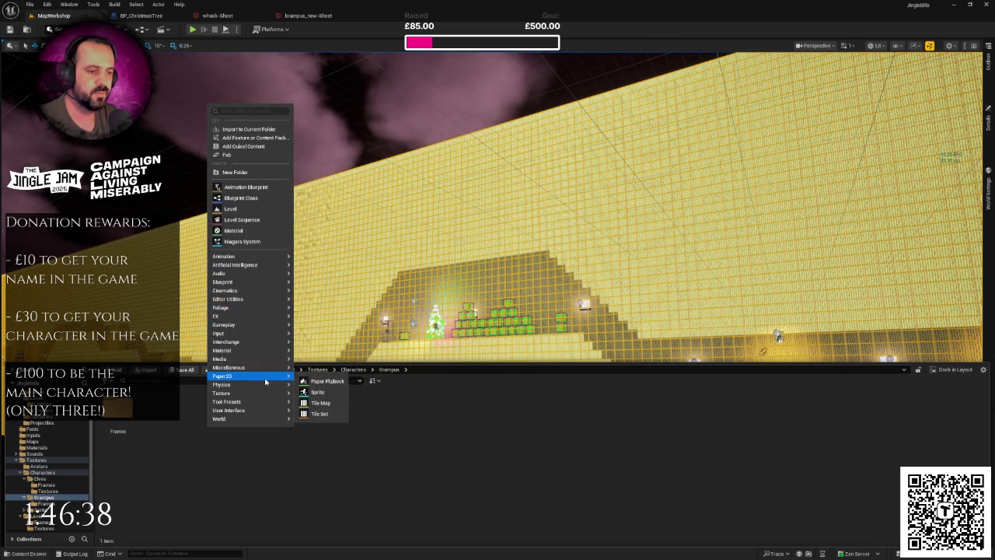
click(311, 381)
text(FB_)
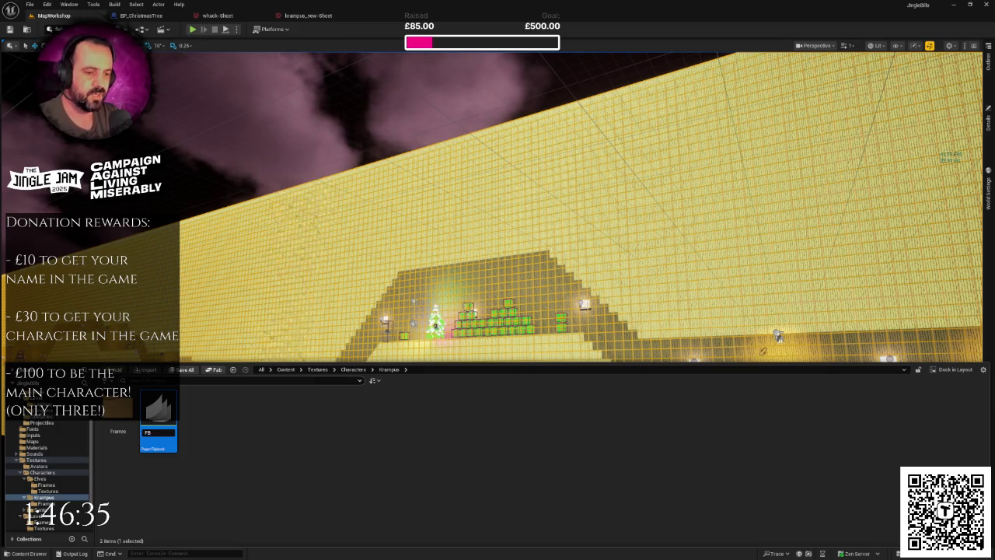
text(K)
key(BackSpace)
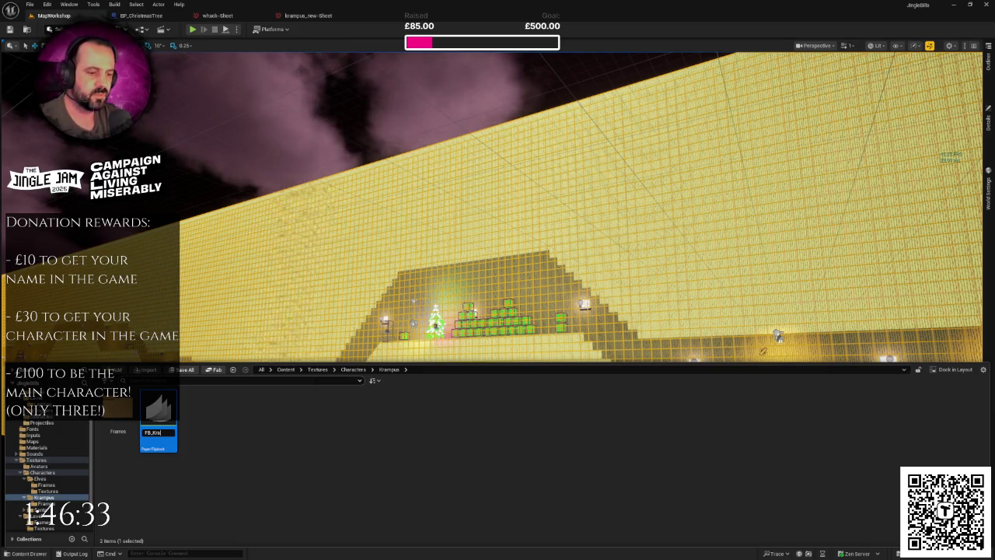
text(pusidle)
key(Return)
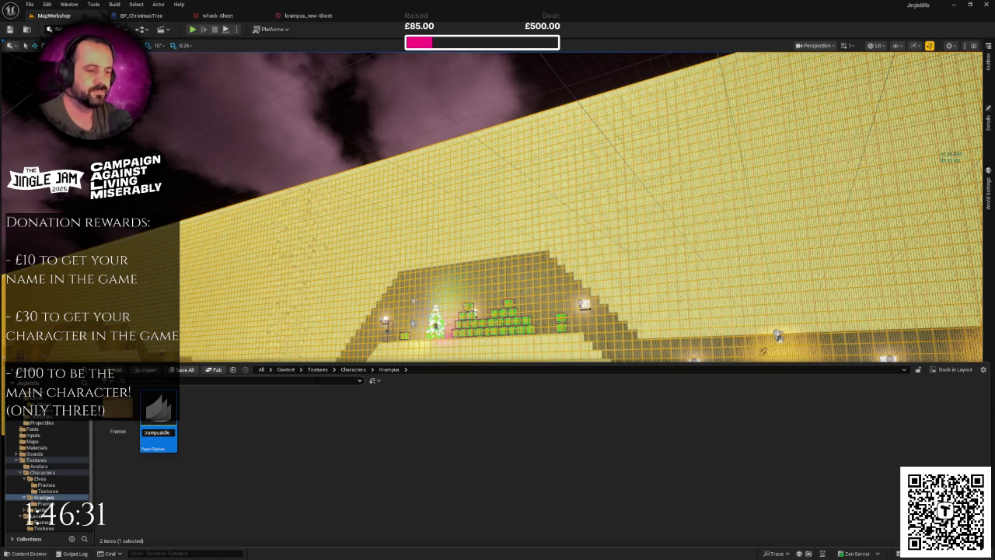
Step: Duplicate the idle flipbook and name the copy FB_KrampusRunning
right_click(159, 413)
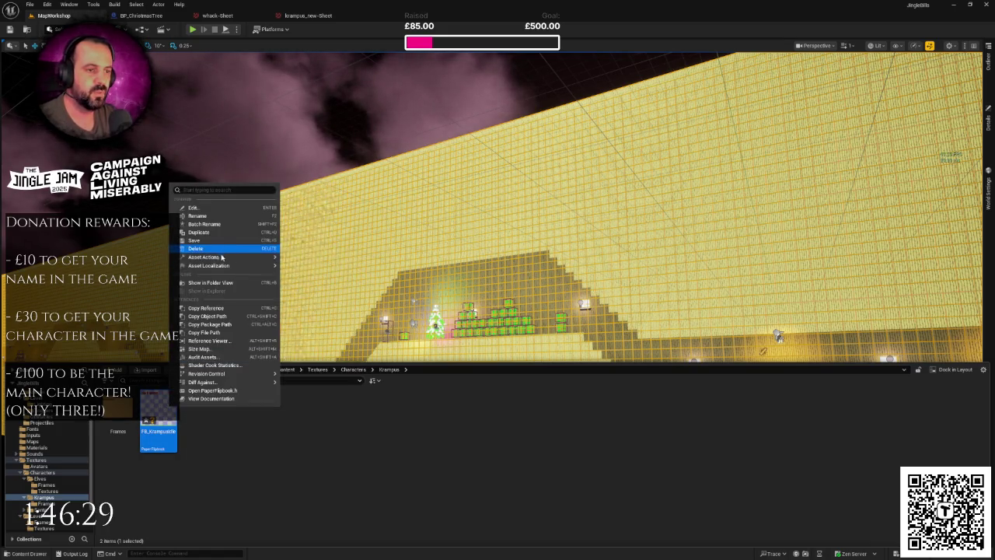
click(221, 233)
key(End)
key(BackSpace)
key(BackSpace)
key(BackSpace)
key(ctrl+a)
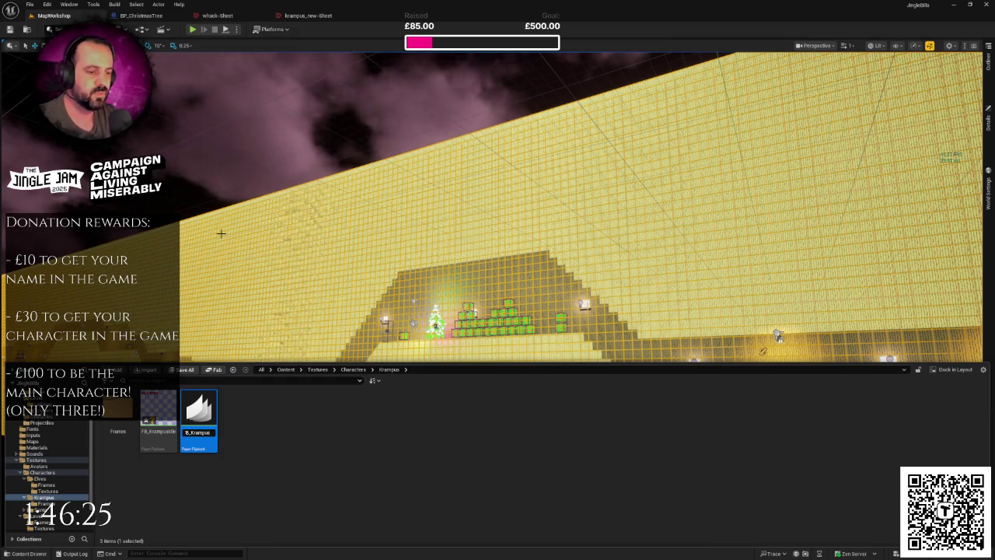
text(Running)
key(Return)
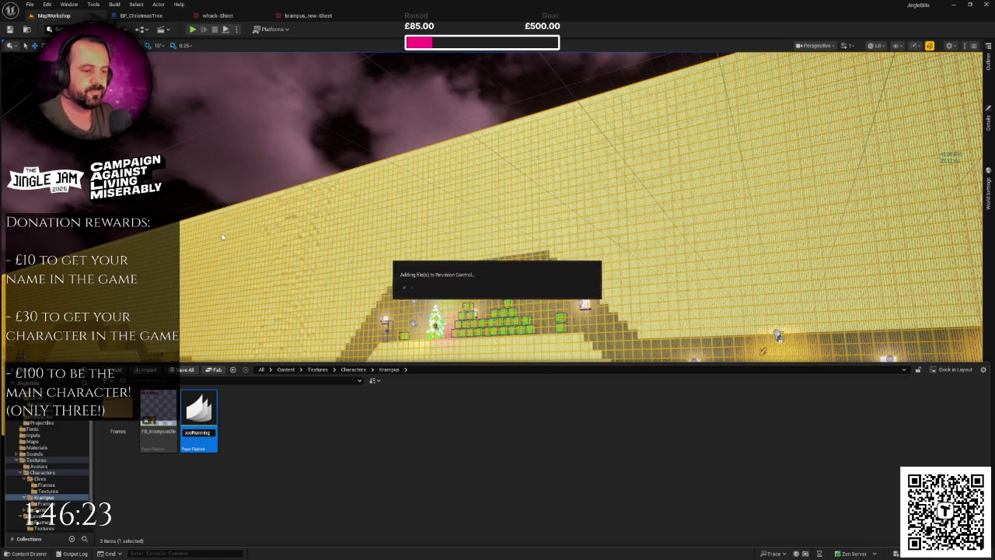
Step: Duplicate the running flipbook and name the copy FB_KrampusWhack
right_click(198, 416)
click(249, 224)
key(BackSpace)
key(BackSpace)
key(BackSpace)
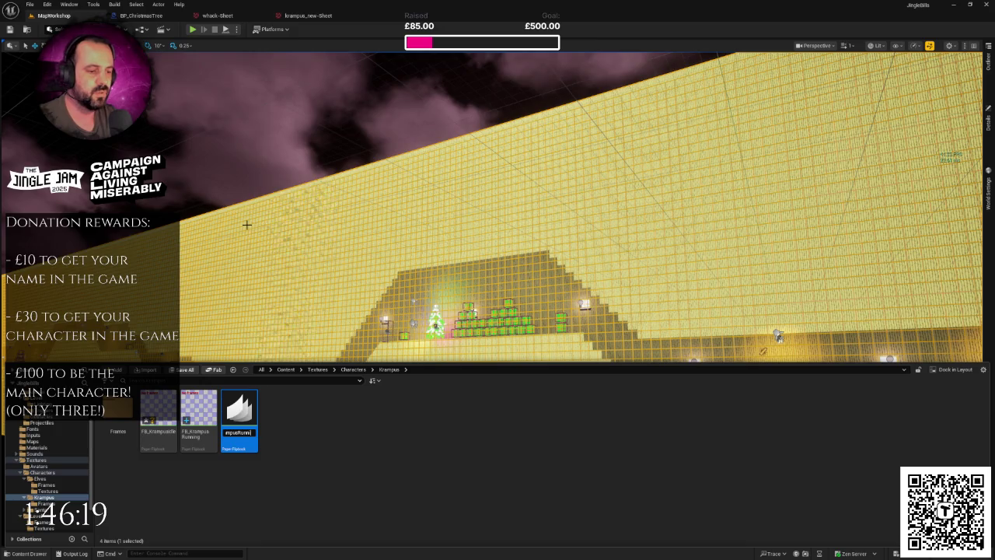
key(BackSpace)
key(BackSpace)
text(Whac)
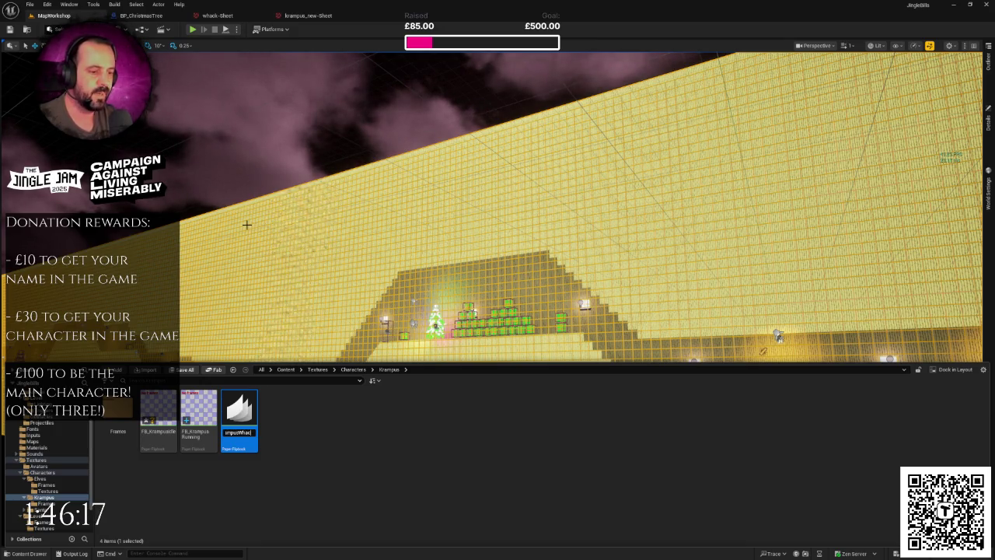
key(Return)
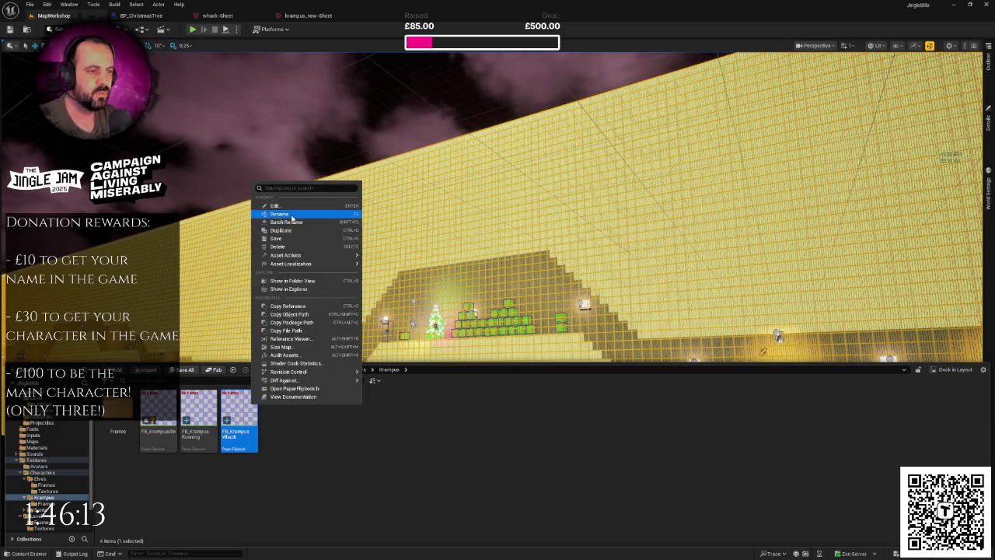
Step: Rename FB_KrampusWhack to FB_KrampusYeet, then select the idle and running flipbooks
click(281, 214)
key(BackSpace)
key(BackSpace)
key(BackSpace)
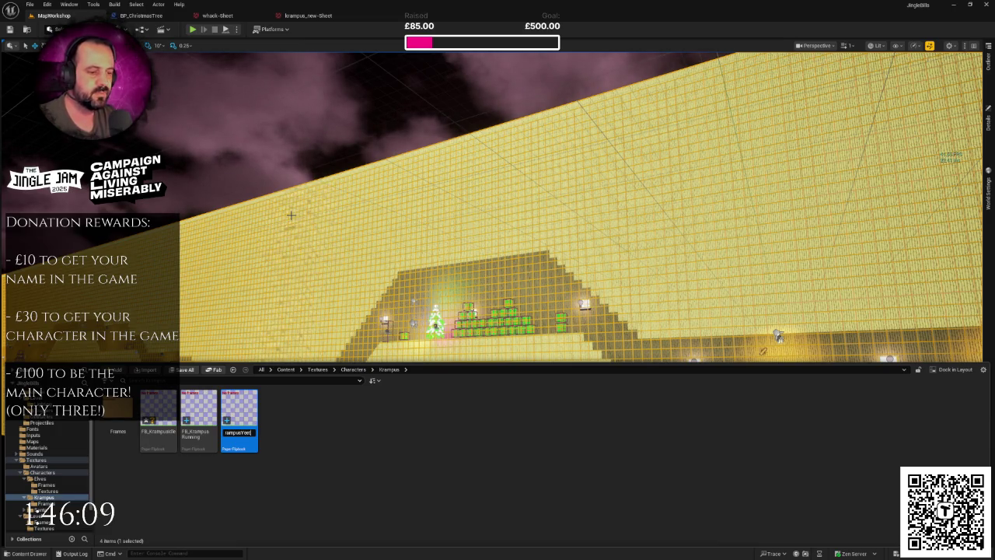
key(Return)
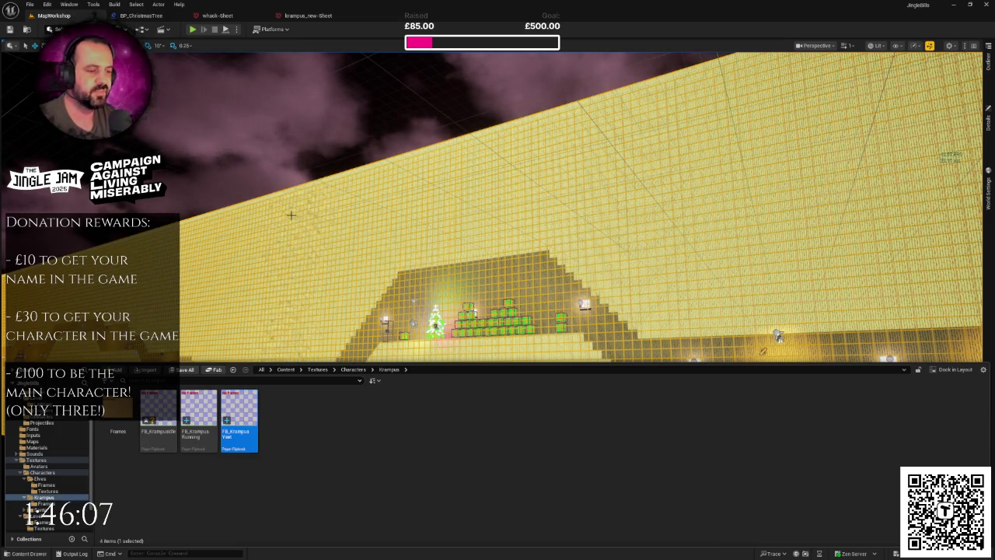
click(158, 416)
ctrl+click(198, 416)
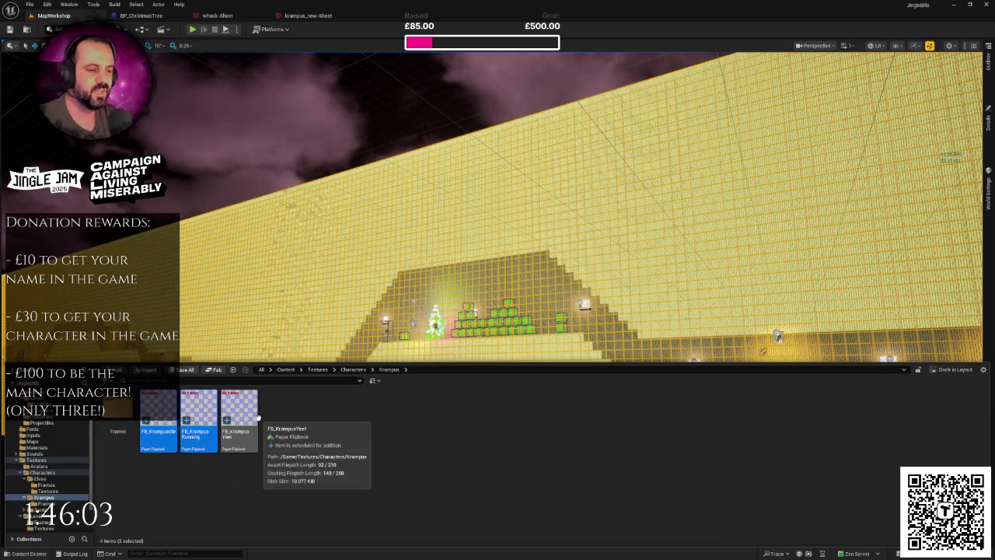
Step: Open the idle, running and Yeet flipbooks, then close the whack-Sheet and krampus_new-Sheet tabs
ctrl+click(251, 419)
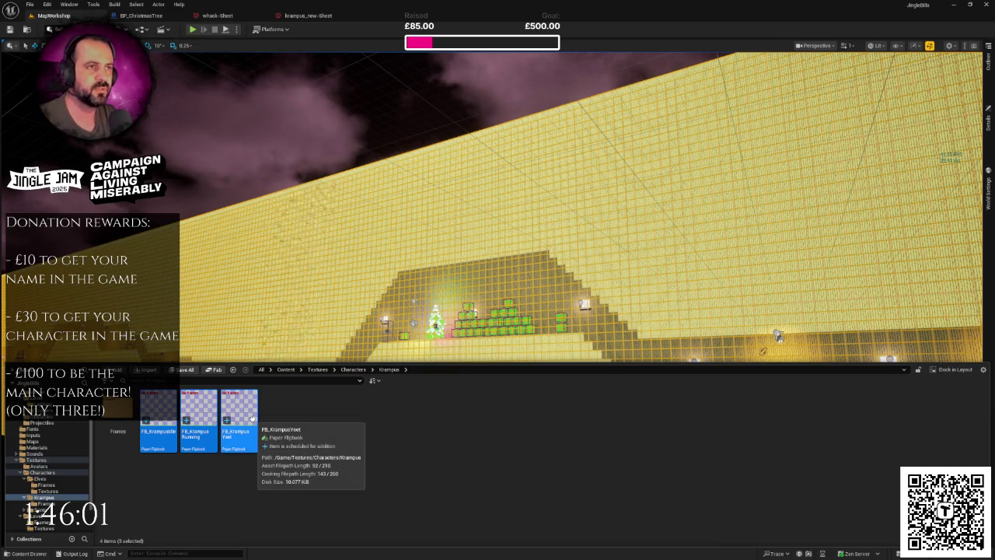
double_click(252, 420)
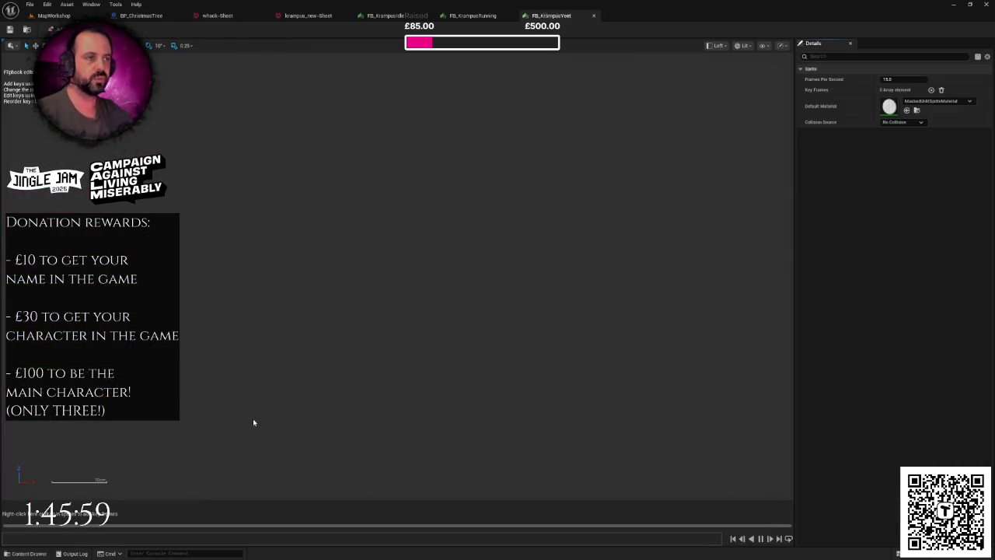
click(262, 17)
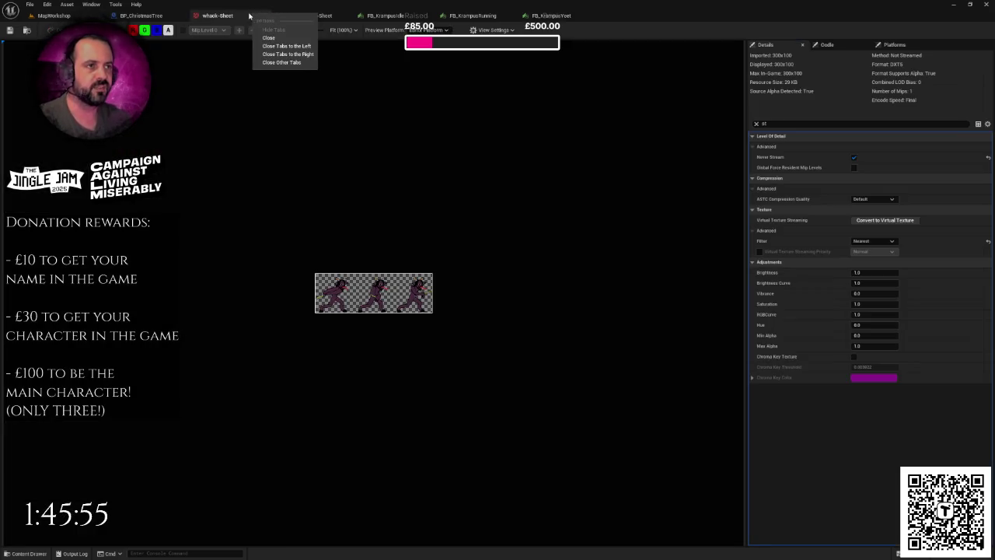
click(294, 18)
click(233, 17)
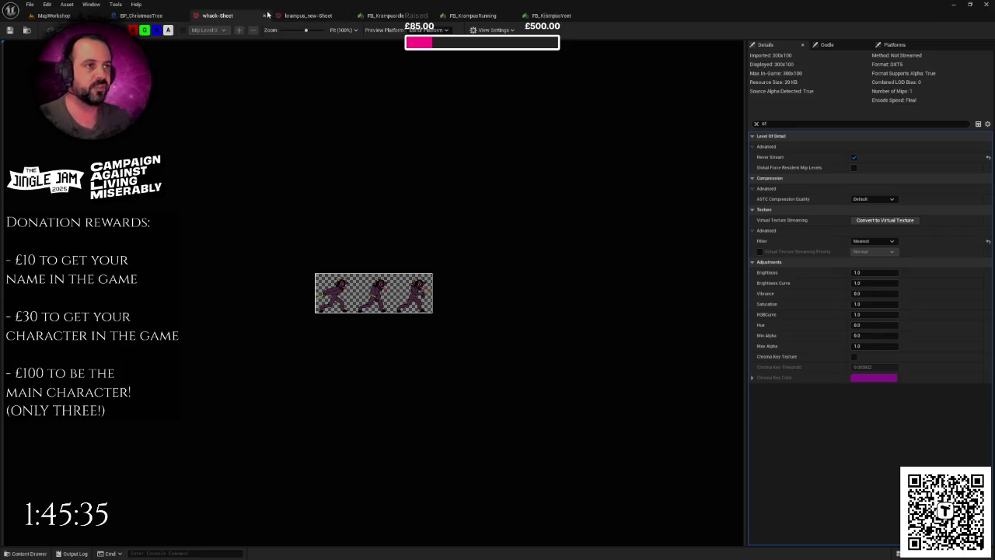
click(264, 15)
click(263, 15)
click(264, 16)
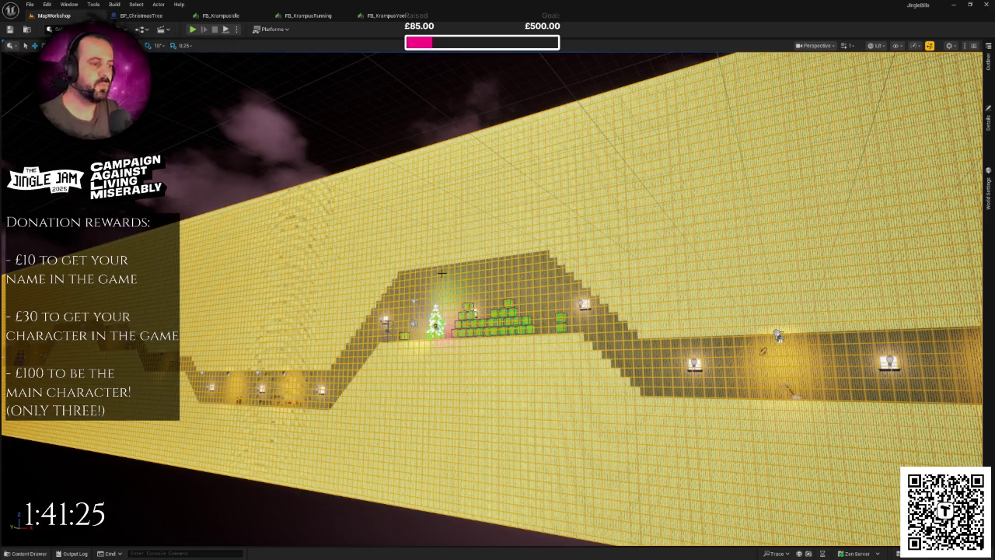
Step: Swing the viewport camera to face the level corridor
drag(463, 285, 323, 290)
Step: Open the Content Drawer and navigate up from Krampus through Characters to the Textures folder
key(ctrl+space)
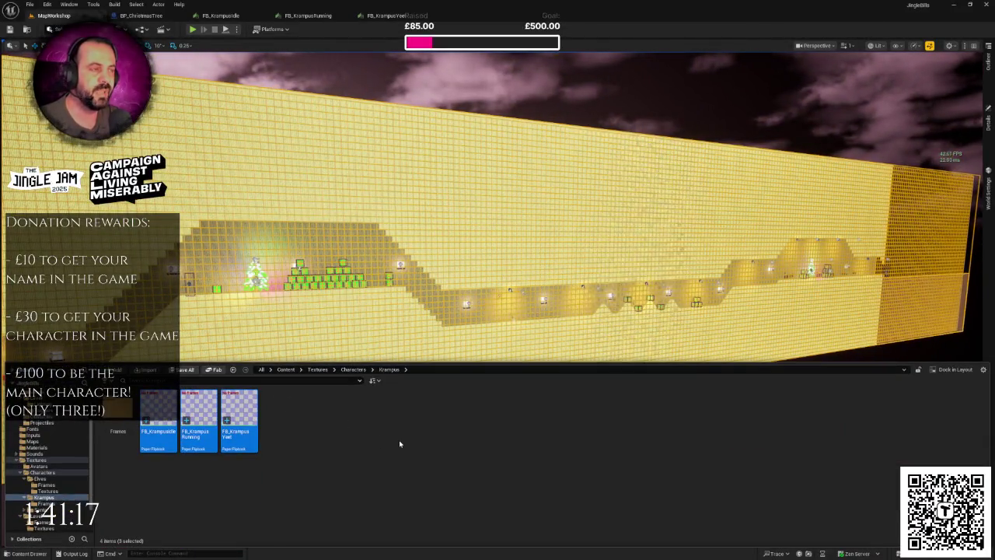
right_click(400, 441)
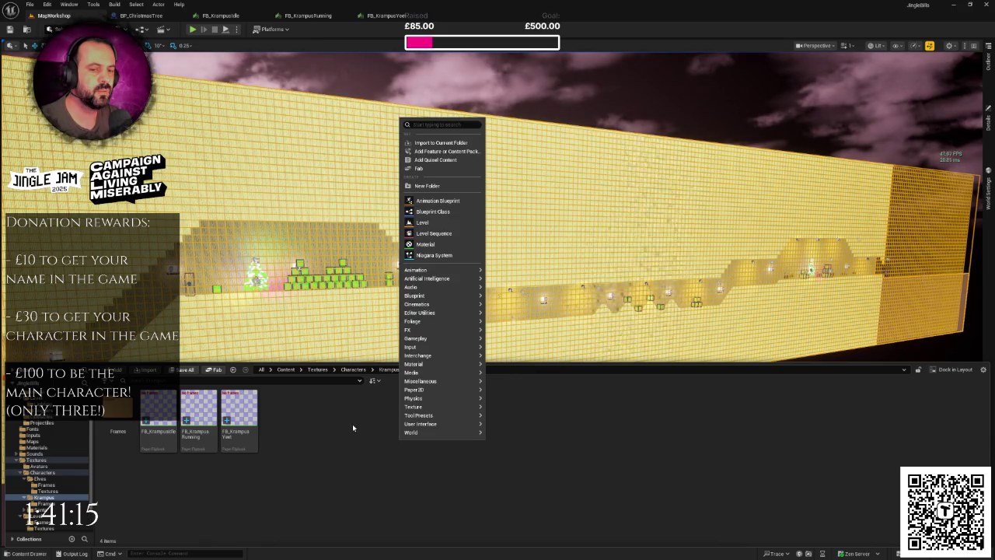
right_click(353, 426)
click(487, 424)
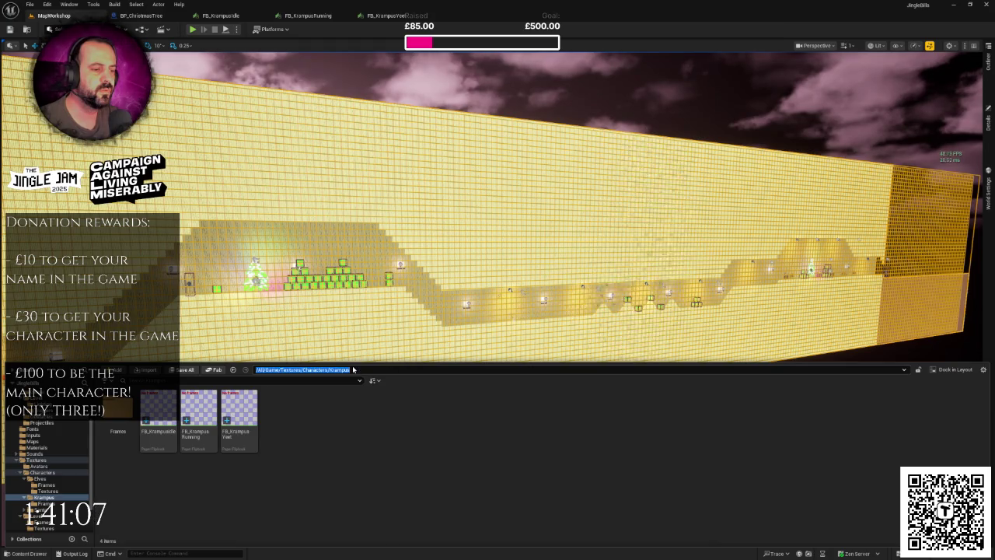
click(351, 370)
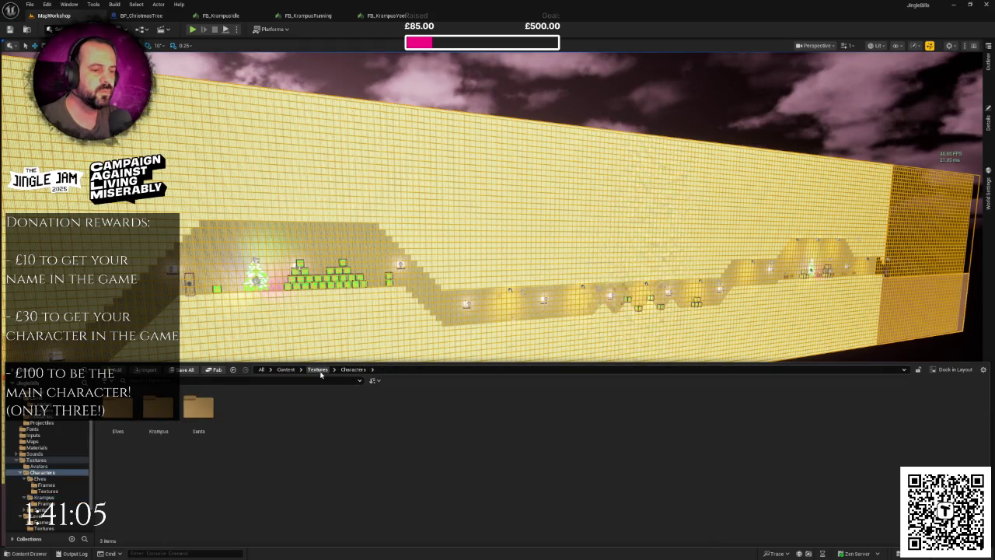
click(318, 369)
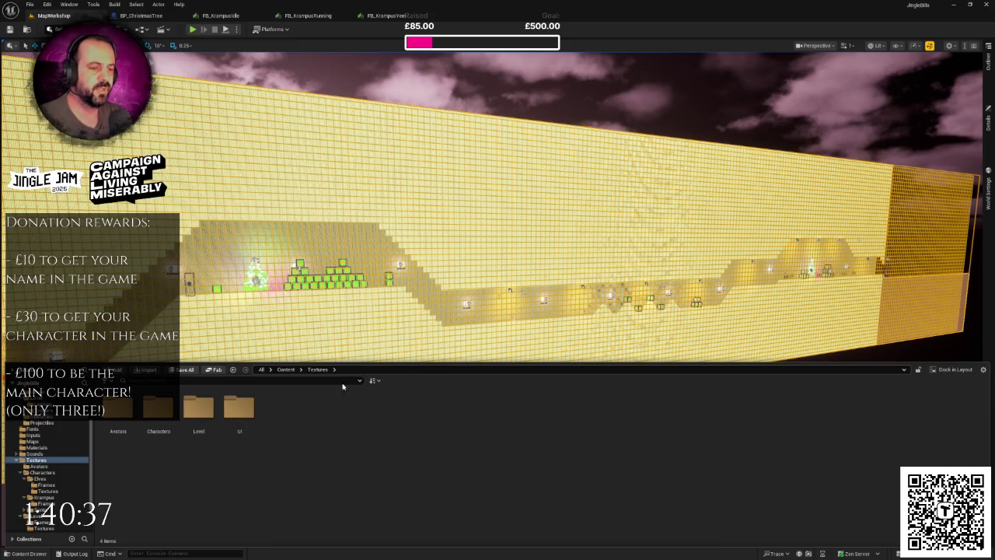
click(382, 312)
drag(382, 311, 444, 293)
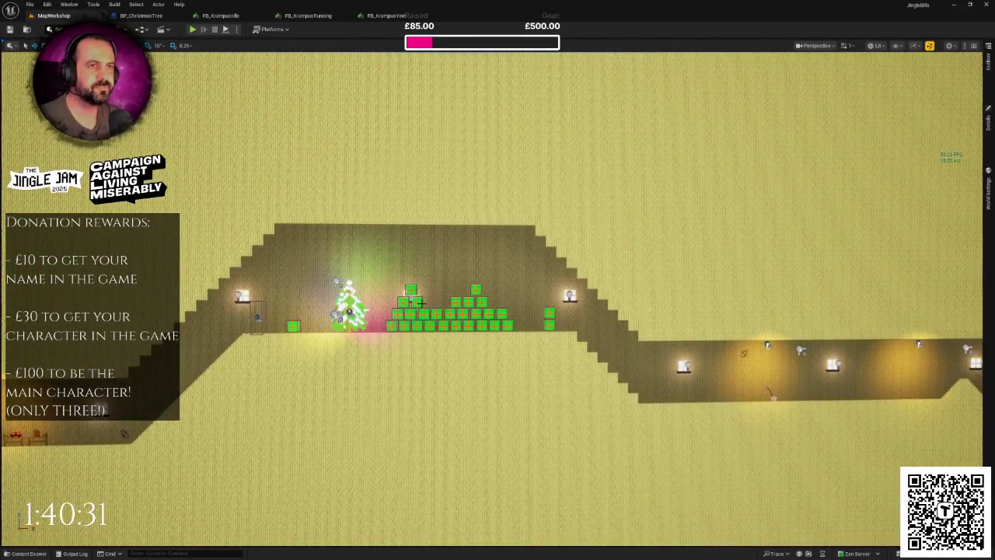
key(ctrl+space)
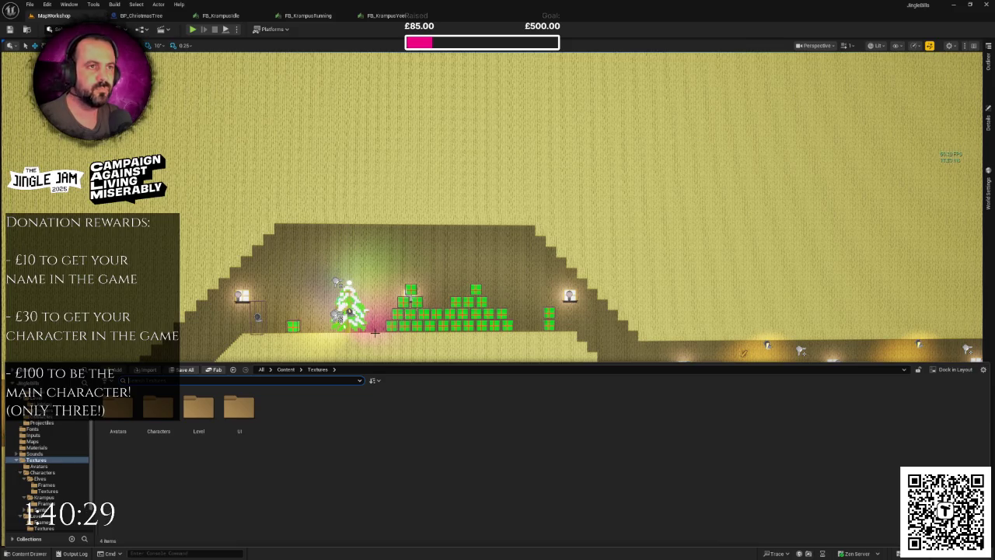
click(151, 16)
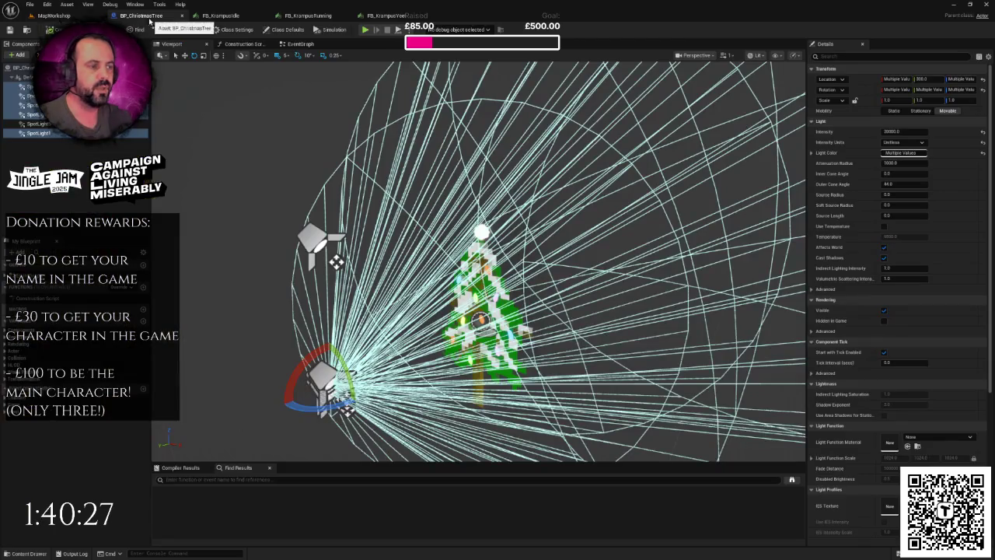
click(53, 15)
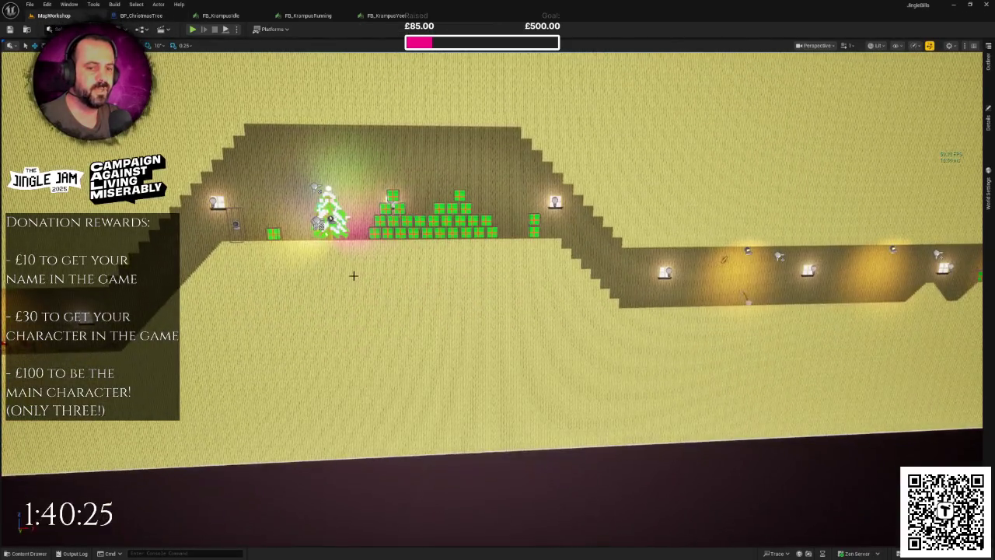
key(ctrl+space)
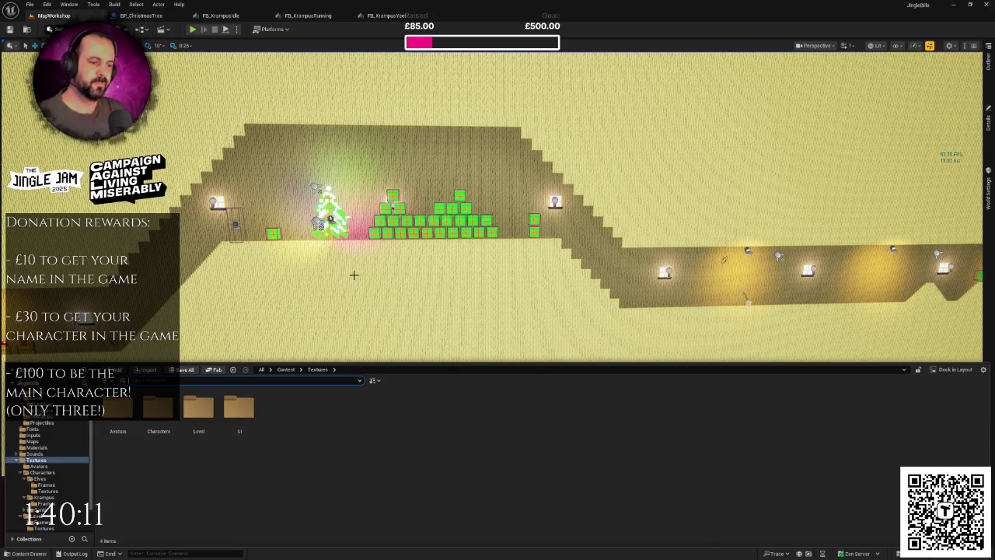
right_click(345, 426)
click(302, 421)
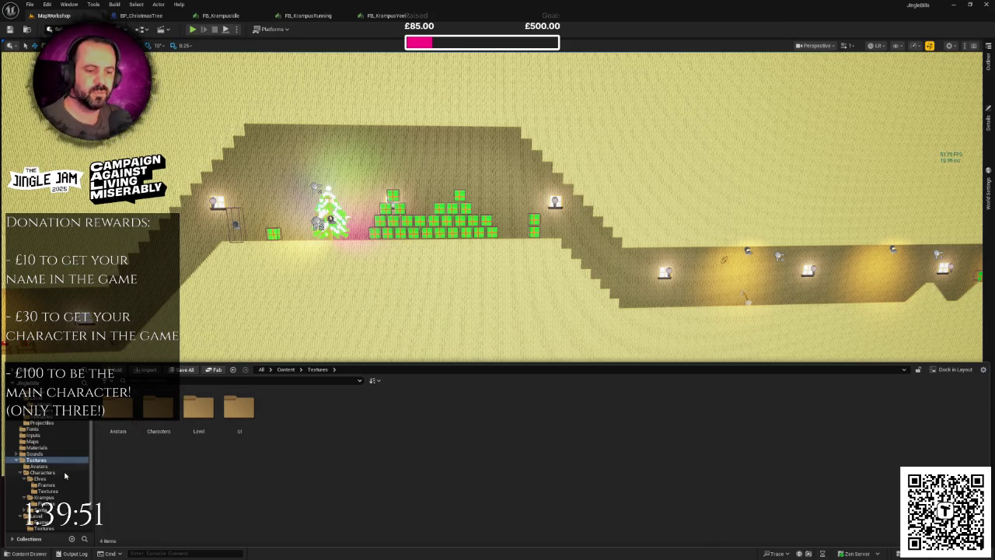
click(44, 496)
Step: Open the Krampus Frames folder and switch to the FB_KrampusIdle flipbook editor
double_click(119, 414)
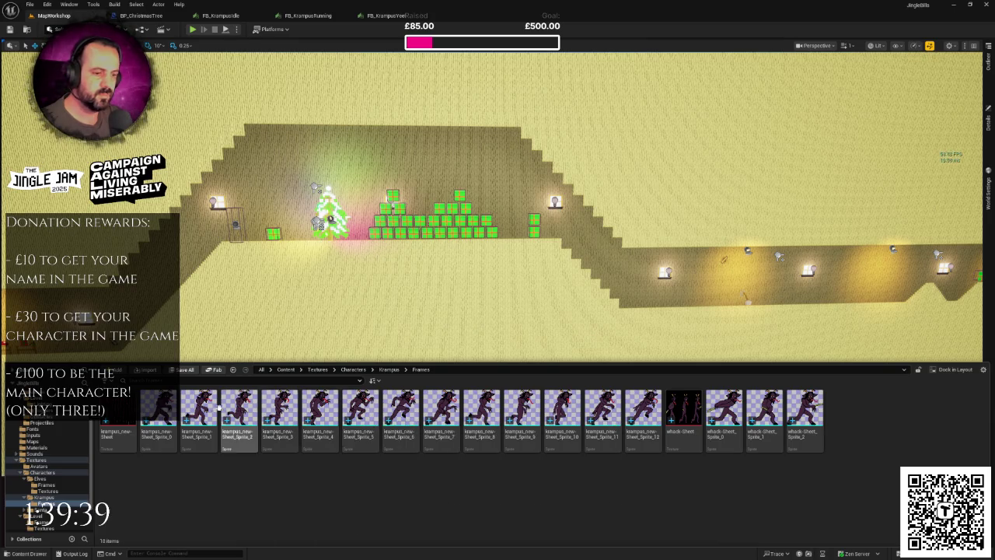
click(222, 15)
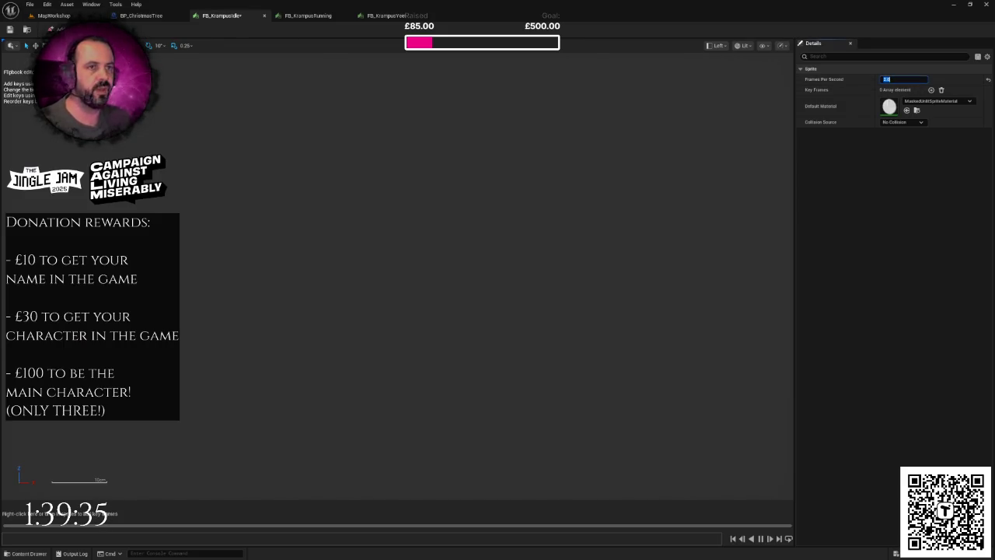
Step: Drag Krampus sprite frames, including krampus_new-Sheet_Sprite_7, into the FB_KrampusIdle timeline
click(53, 15)
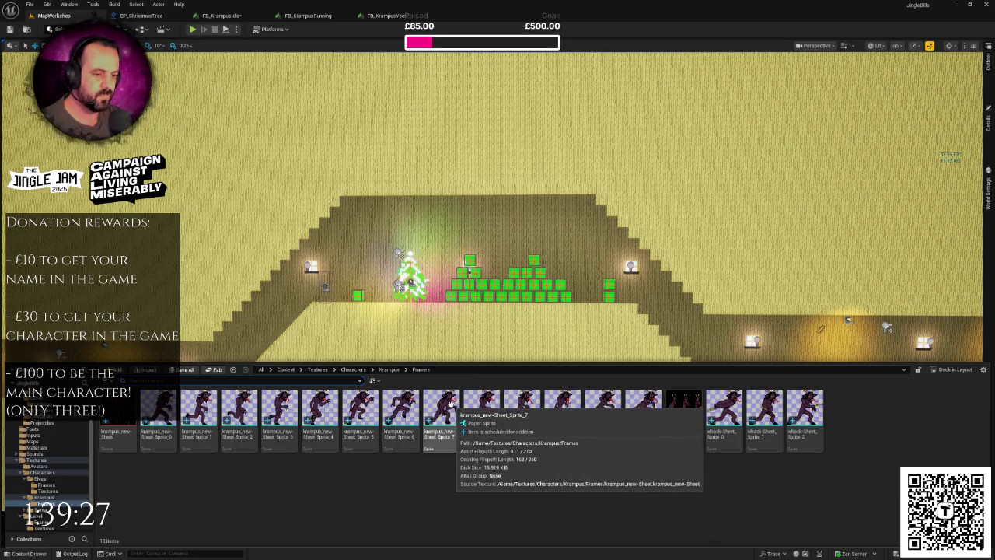
mouse_move(159, 403)
mouse_down()
mouse_move(233, 148)
mouse_move(240, 17)
mouse_move(86, 489)
mouse_move(8, 513)
mouse_up()
click(55, 16)
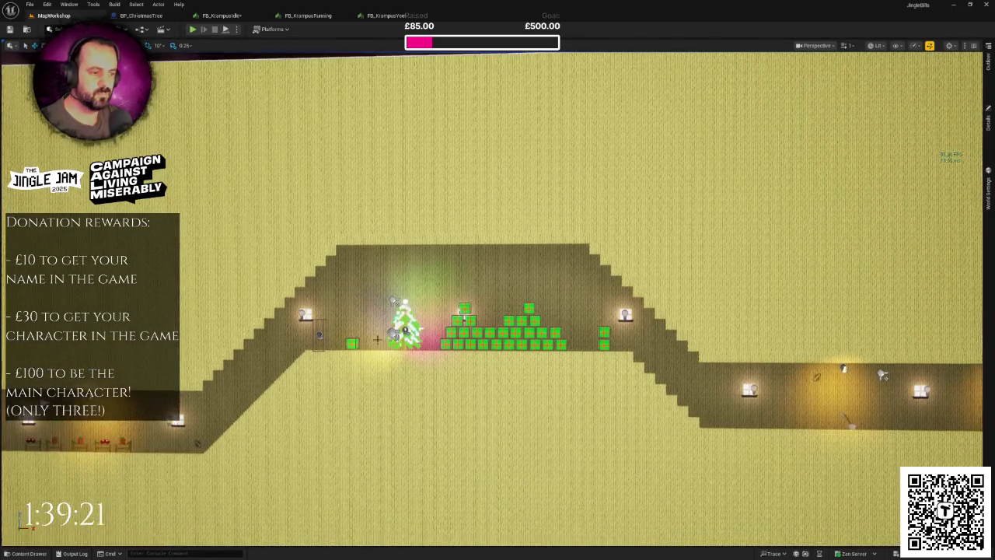
click(29, 553)
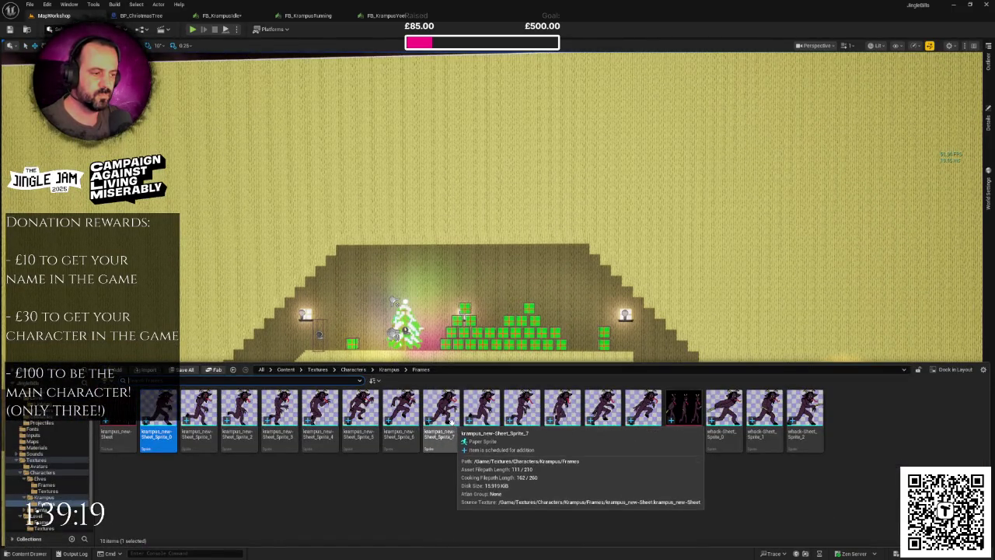
mouse_move(451, 427)
mouse_down()
mouse_move(272, 53)
mouse_move(235, 24)
mouse_move(164, 462)
mouse_move(115, 488)
mouse_up()
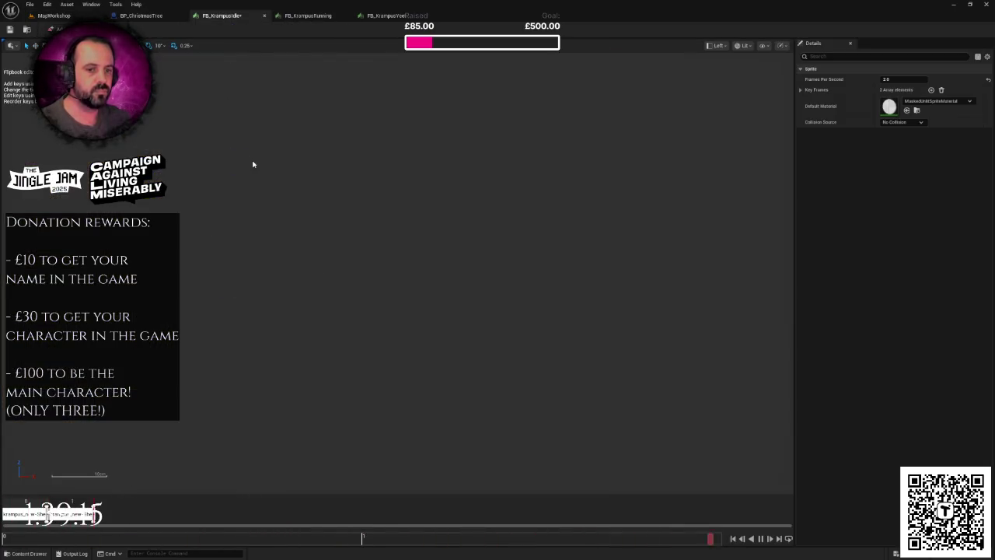
Step: Reopen FB_KrampusIdle to confirm its two key frames, then bring up FB_KrampusRunning
click(264, 18)
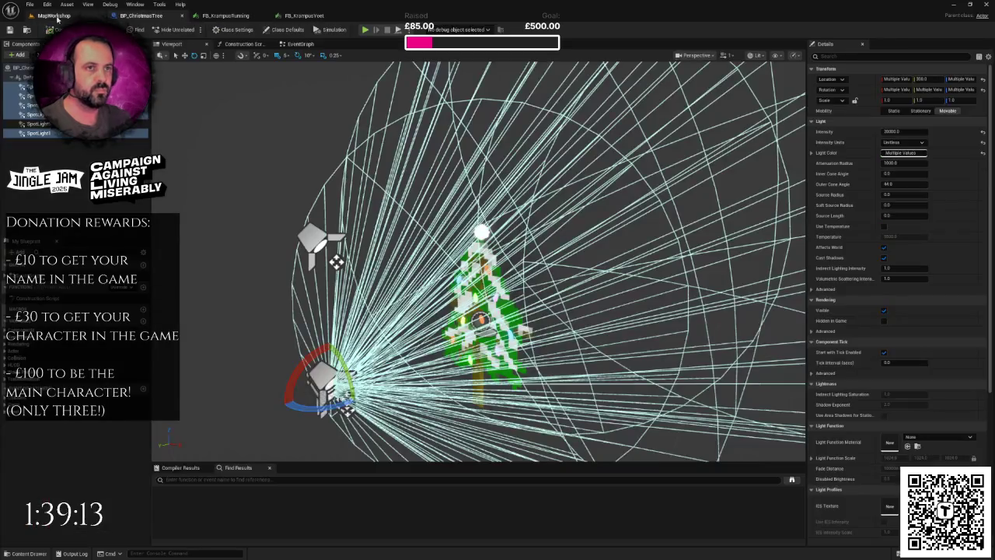
click(29, 554)
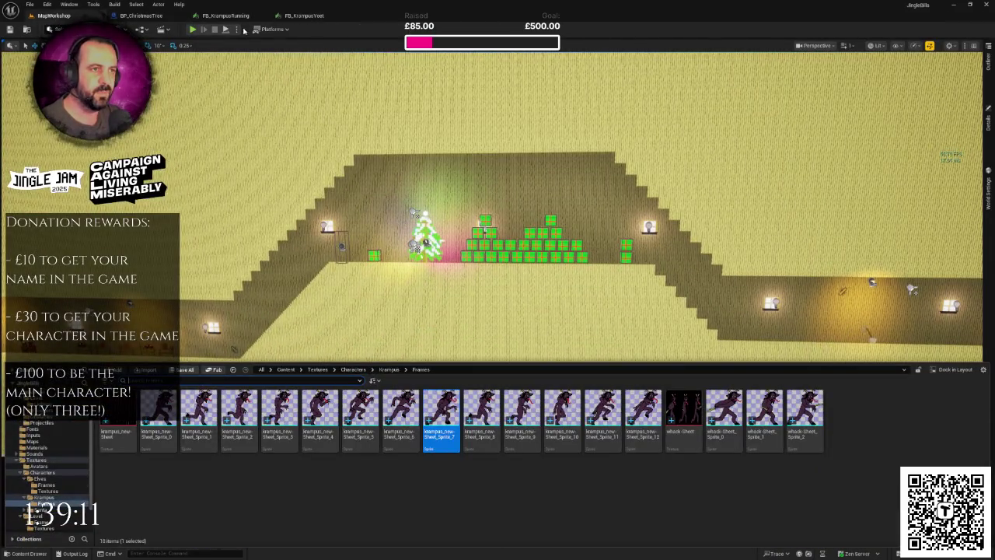
click(389, 369)
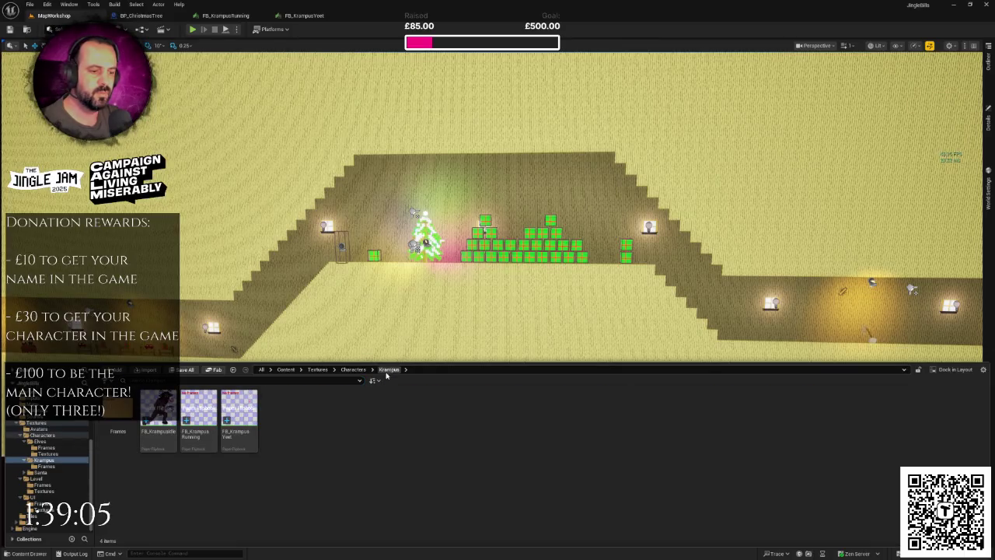
double_click(159, 416)
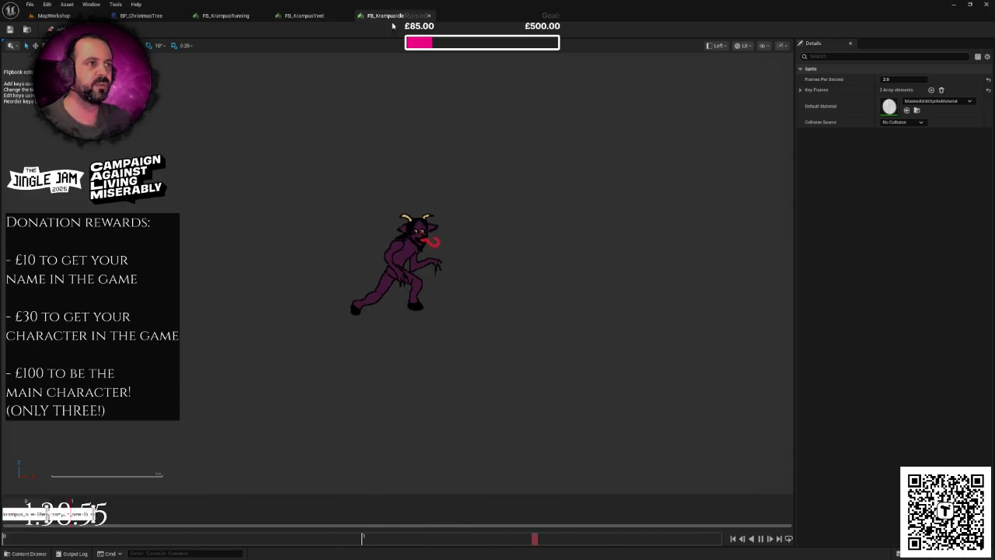
click(256, 16)
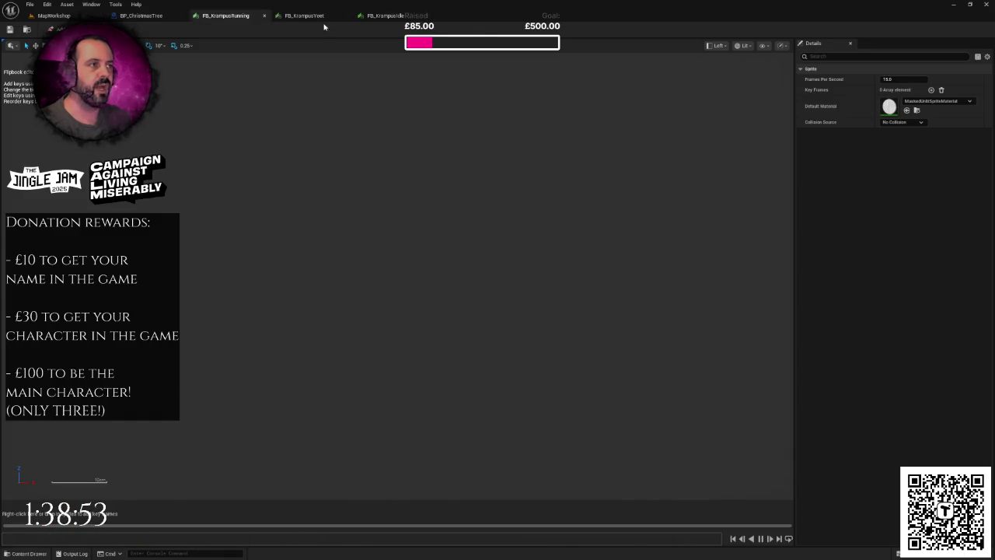
Step: Drop krampus_new-Sheet_Sprite_0 through Sprite_12 into the FB_KrampusRunning timeline and close its editor
click(78, 17)
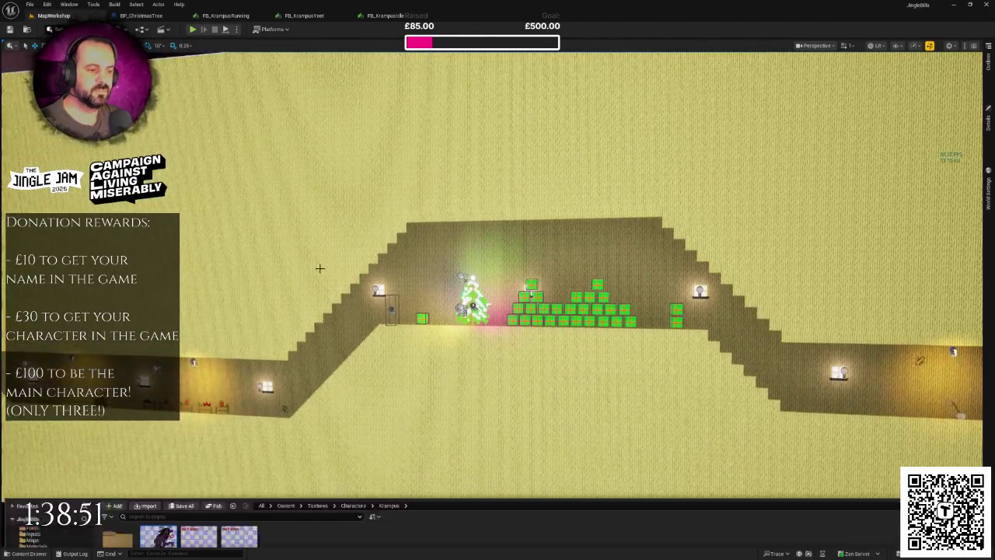
key(ctrl+space)
double_click(117, 408)
click(158, 409)
shift+click(646, 405)
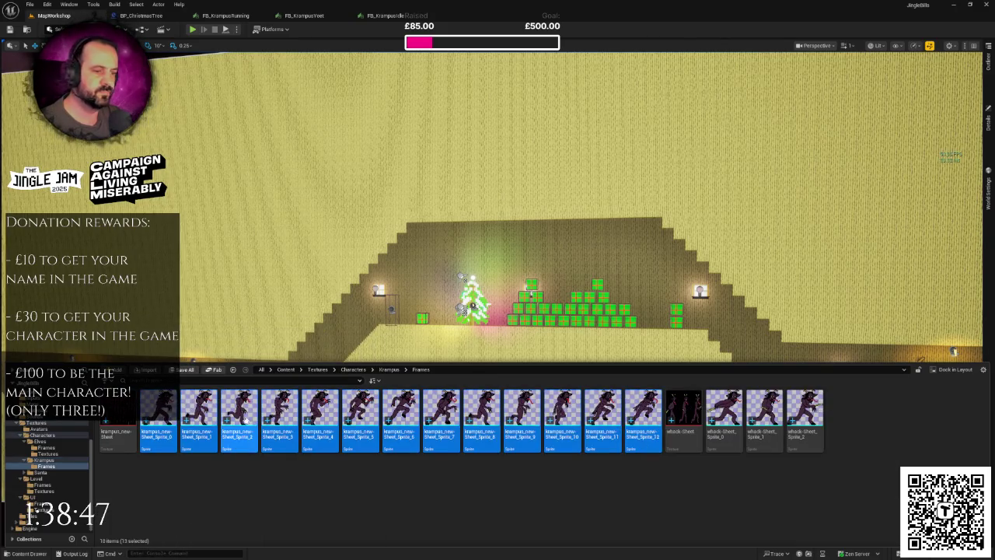
mouse_move(238, 158)
mouse_down()
mouse_move(221, 76)
mouse_move(233, 20)
mouse_move(95, 511)
mouse_up()
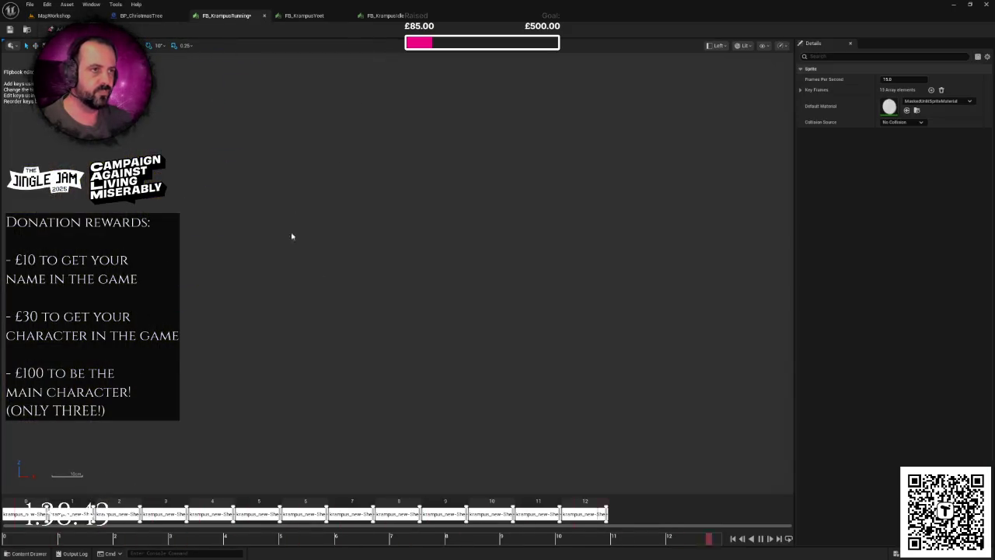
click(265, 15)
click(243, 17)
click(54, 15)
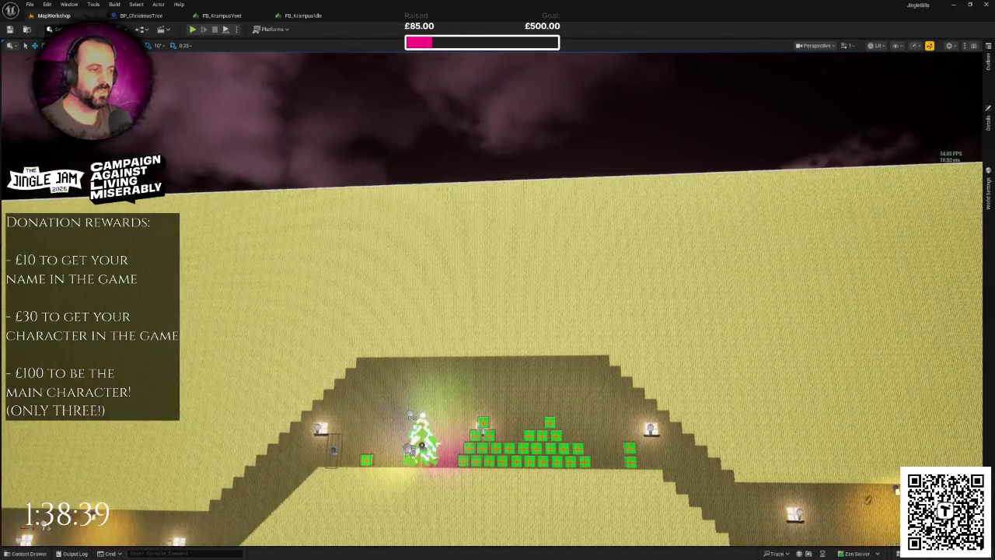
Step: Undo a stray view change, then drop whack-Sheet_Sprite_0 to _2 into the FB_KrampusYeet timeline
drag(657, 425, 612, 398)
key(ctrl+z)
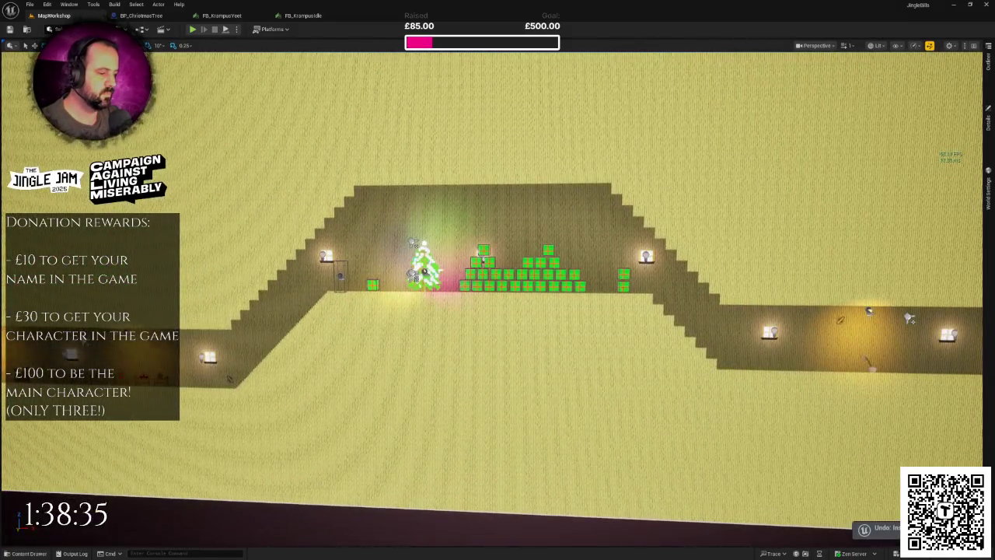
key(ctrl+y)
key(ctrl+z)
key(ctrl+space)
click(724, 412)
shift+click(793, 402)
mouse_move(794, 402)
mouse_down()
mouse_move(264, 63)
mouse_move(226, 17)
mouse_move(179, 342)
mouse_move(101, 536)
mouse_up()
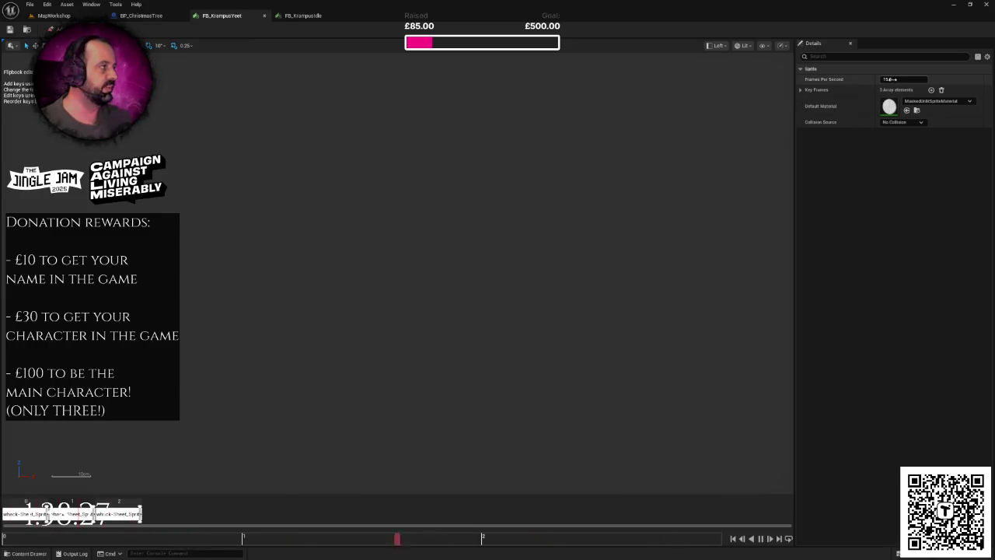
Step: Set FB_KrampusYeet to 12 frames per second and close its editor
key(Return)
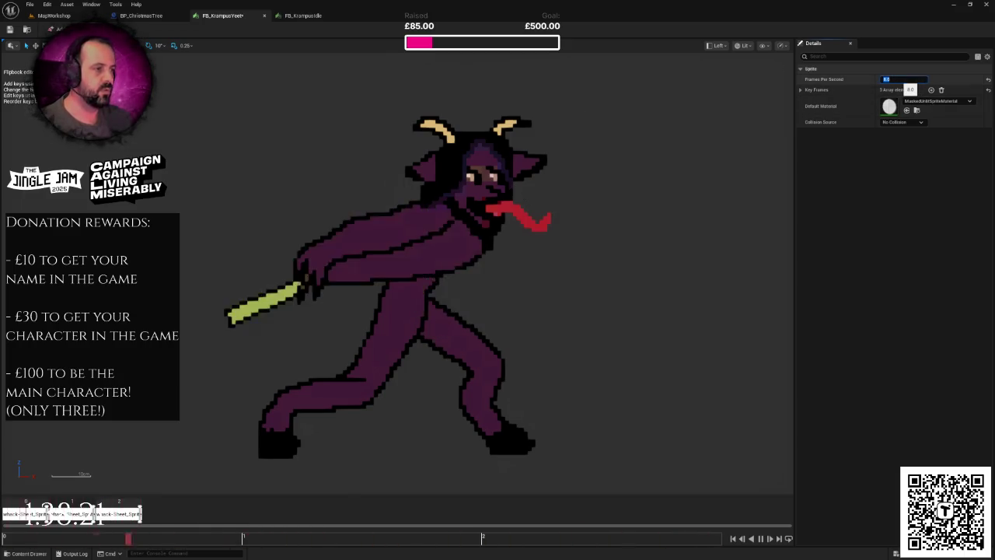
text(12)
key(Return)
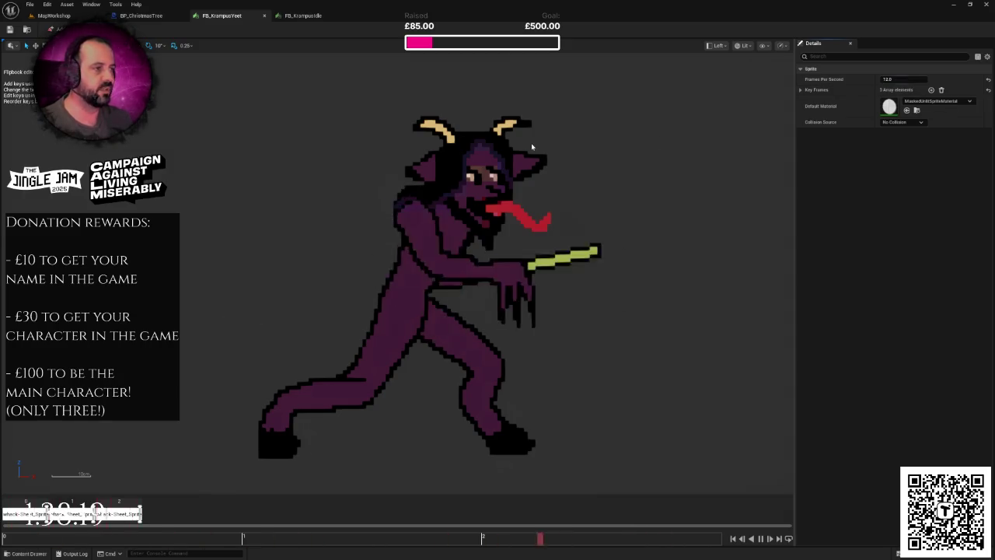
click(265, 16)
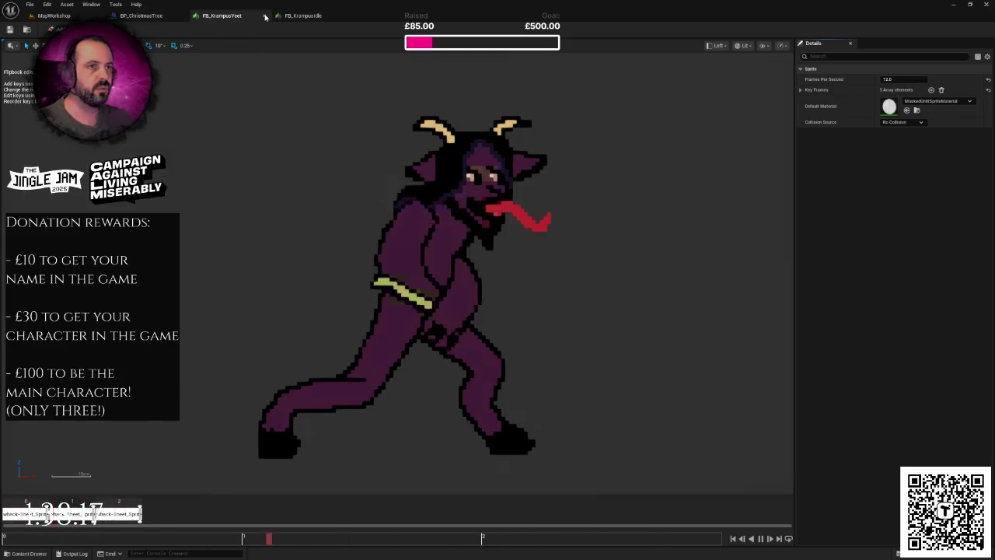
click(54, 14)
key(ctrl+space)
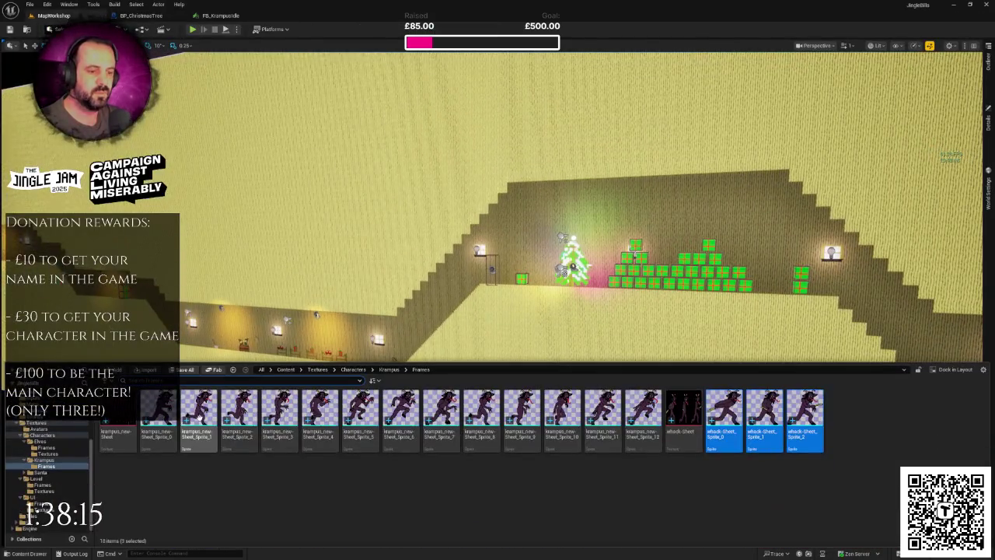
Step: Open FB_KrampusRunning from the Krampus folder, watch the thirteen-frame run cycle, and close it
click(389, 370)
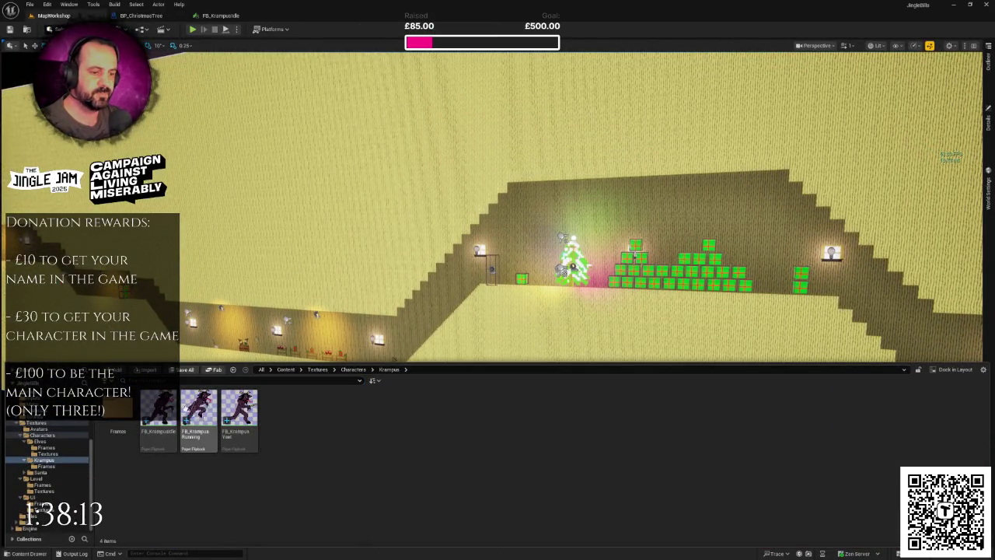
click(199, 402)
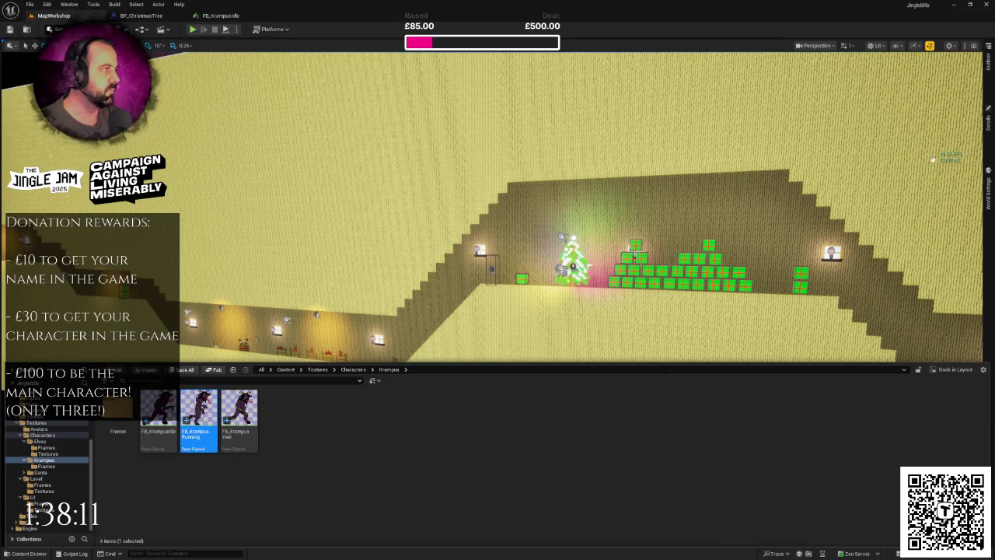
key(Return)
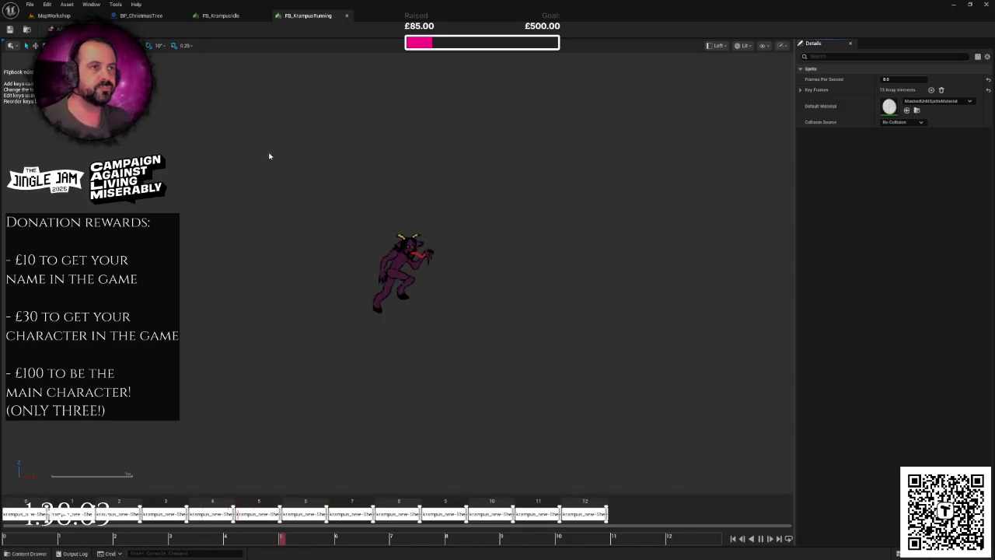
click(266, 15)
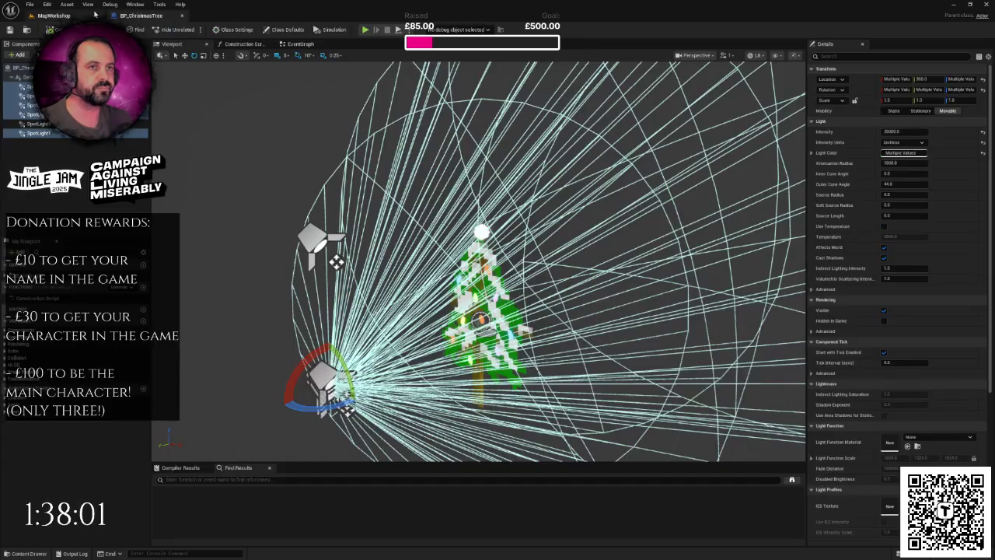
click(47, 15)
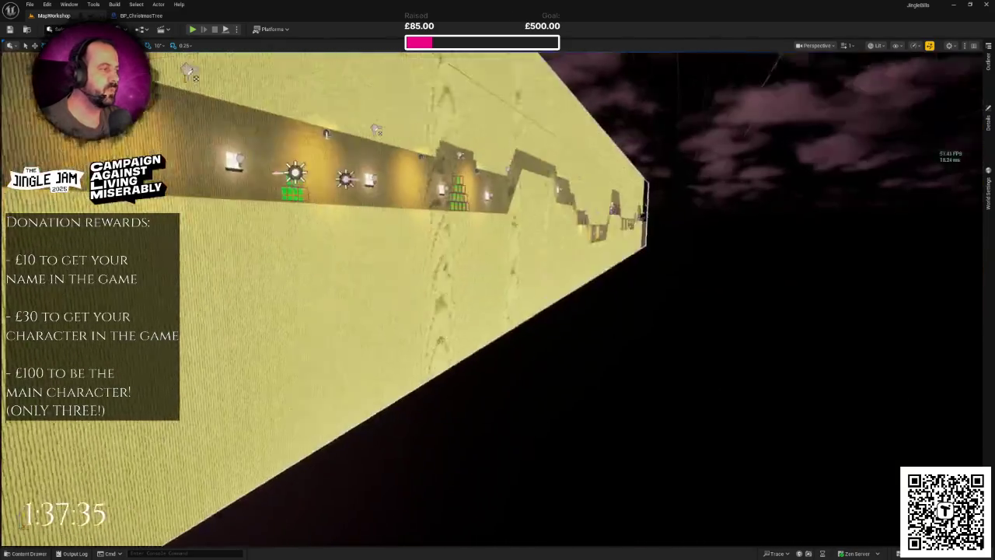
Step: Open the Content Drawer and navigate to the Blueprints > Characters > Enemies folder
key(ctrl+space)
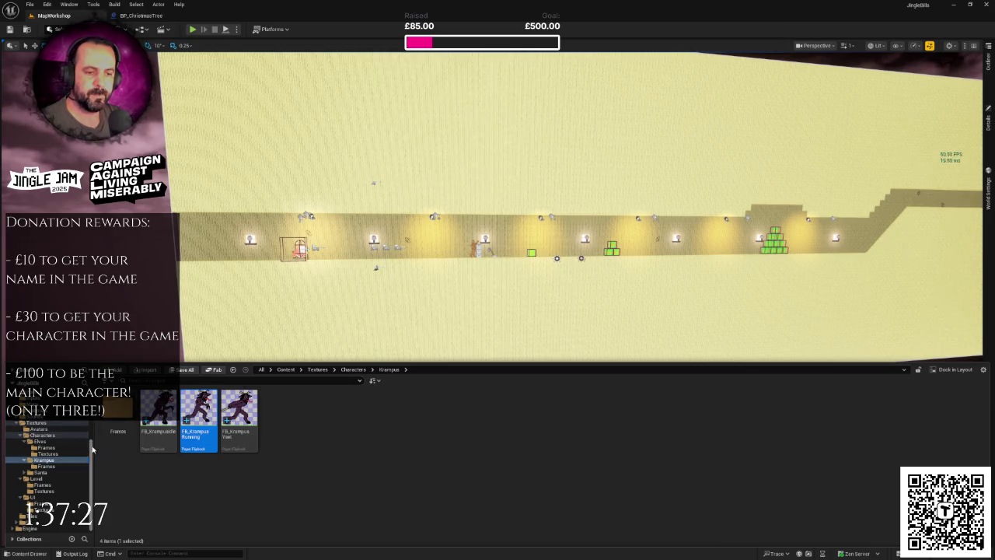
scroll(92, 450, up, 5)
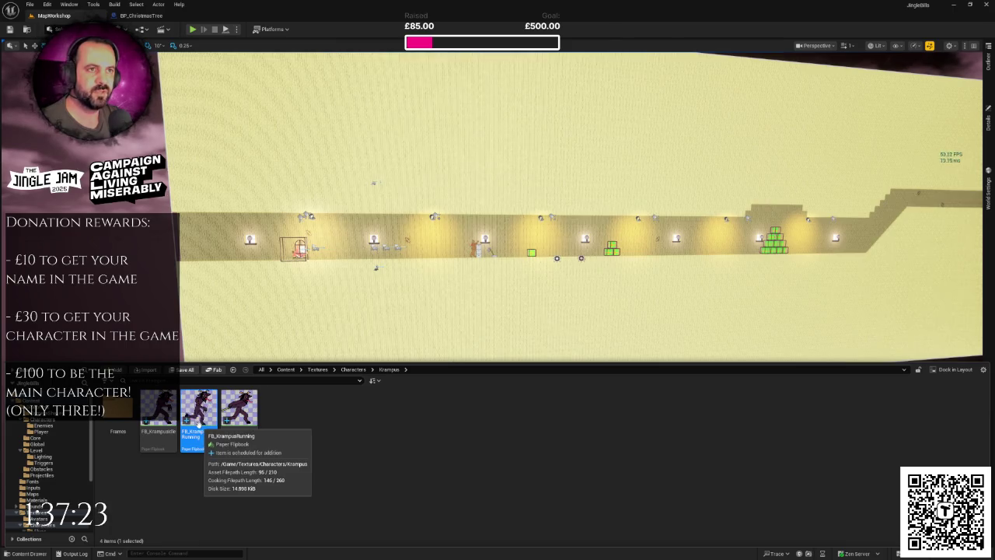
click(44, 425)
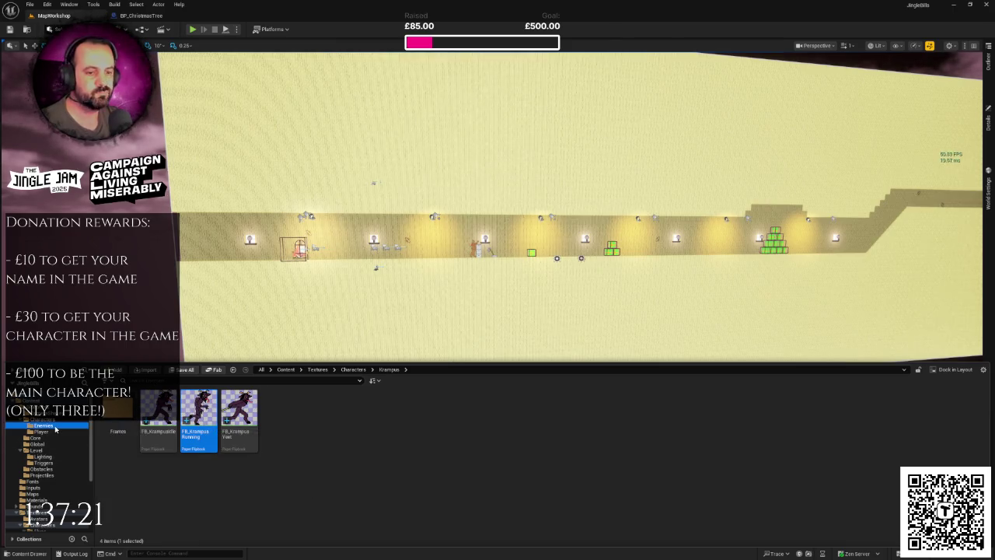
Step: Open the BP_EnemyKrampus and BP_PlayerCharacter blueprints in their own editors
double_click(158, 411)
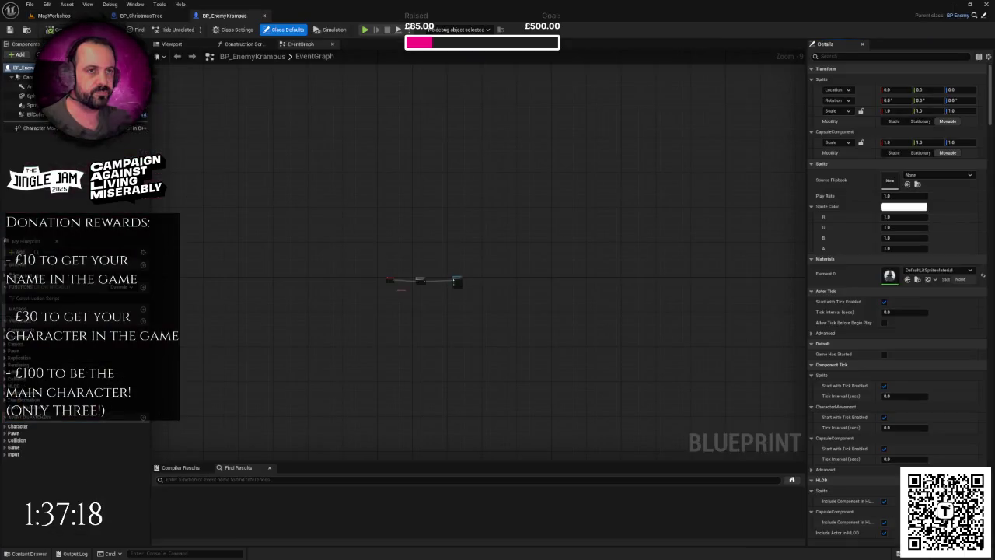
click(48, 15)
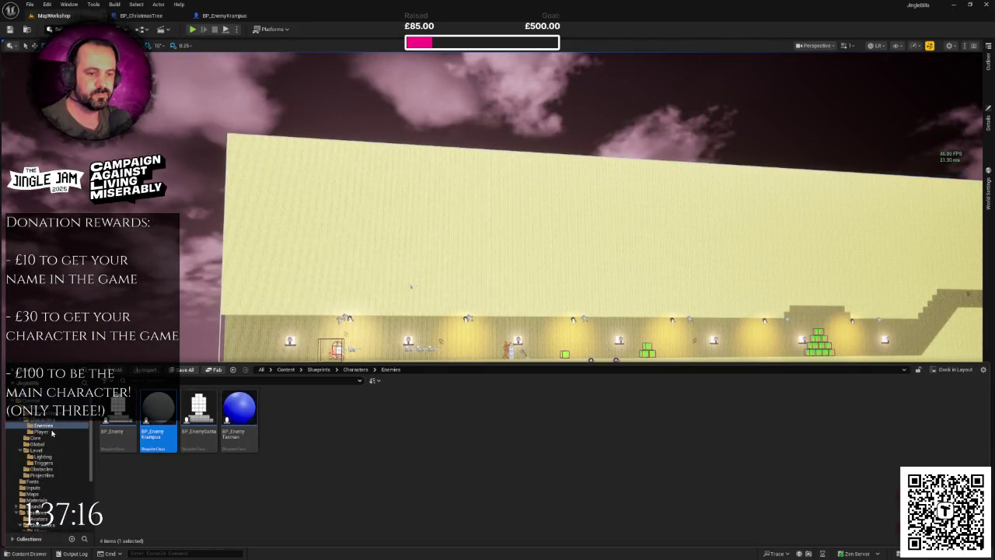
click(46, 432)
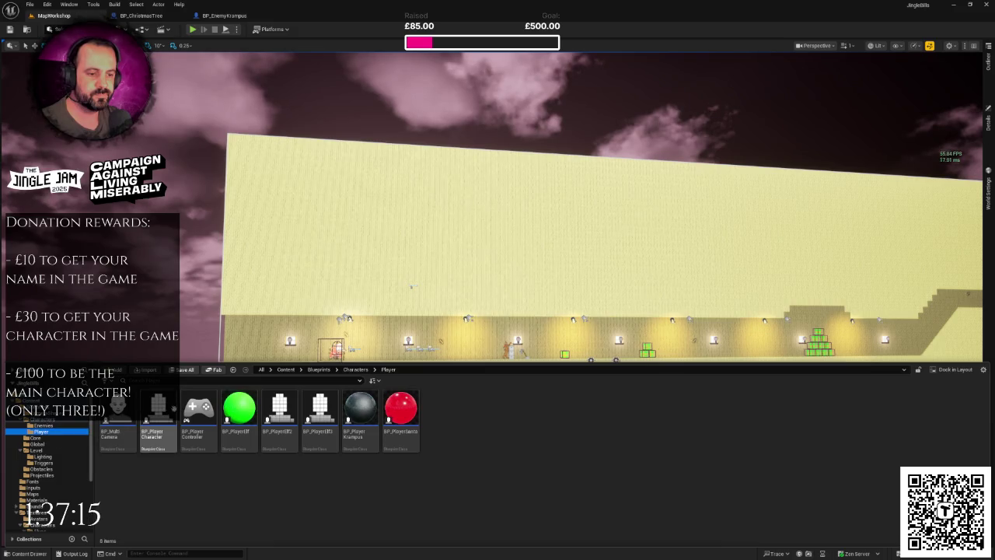
double_click(158, 411)
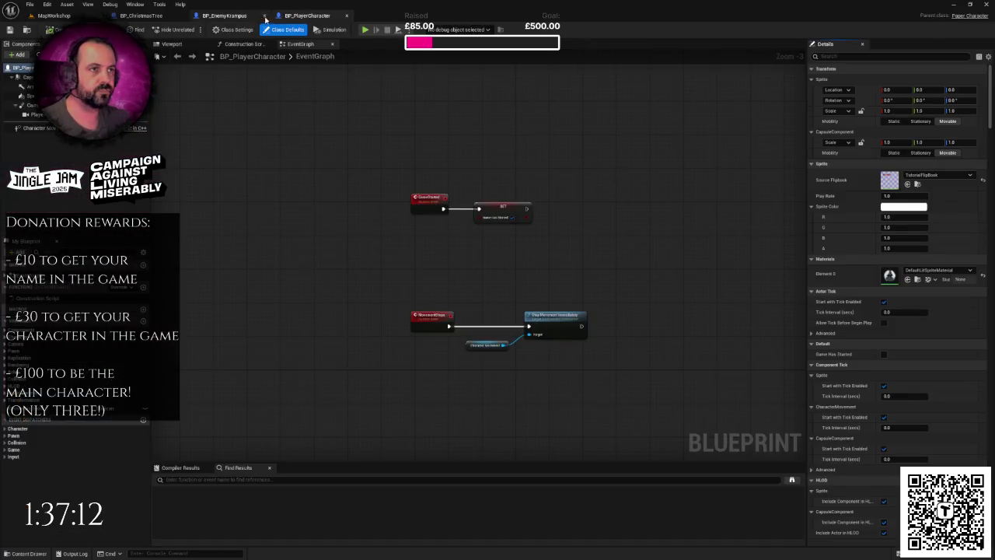
Step: Inspect the placeholder sphere in BP_EnemyKrampus's Viewport, then return to MapWorkshop
click(259, 16)
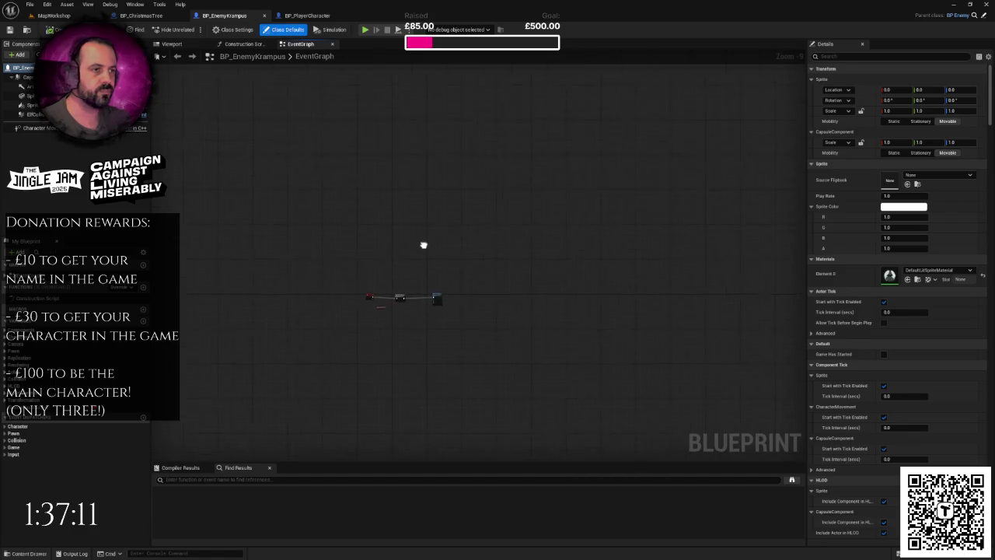
click(171, 43)
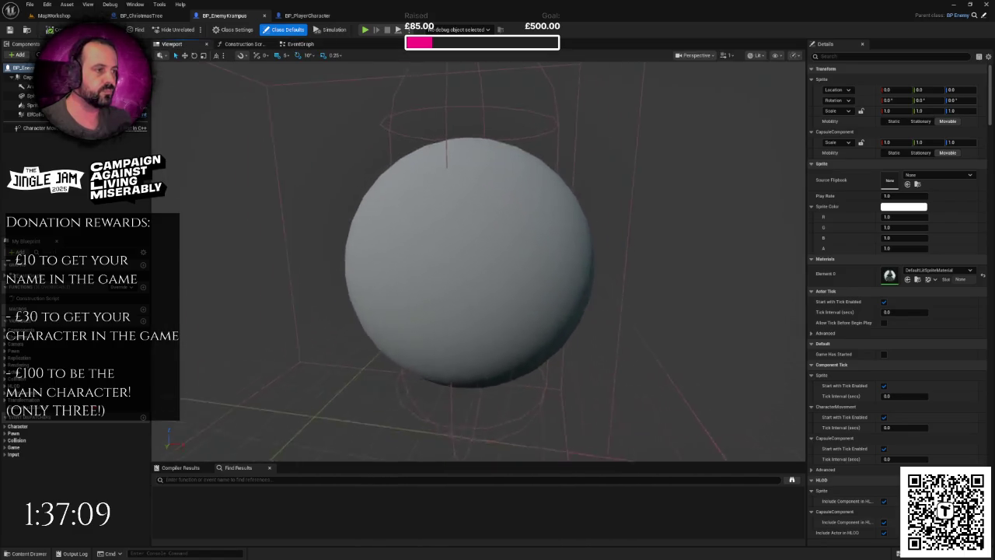
drag(471, 221, 471, 221)
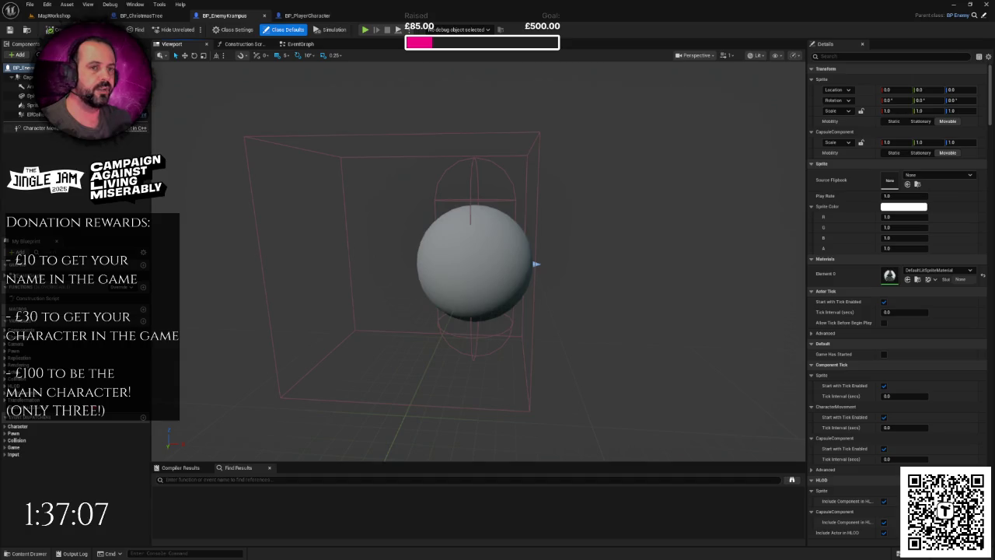
click(61, 20)
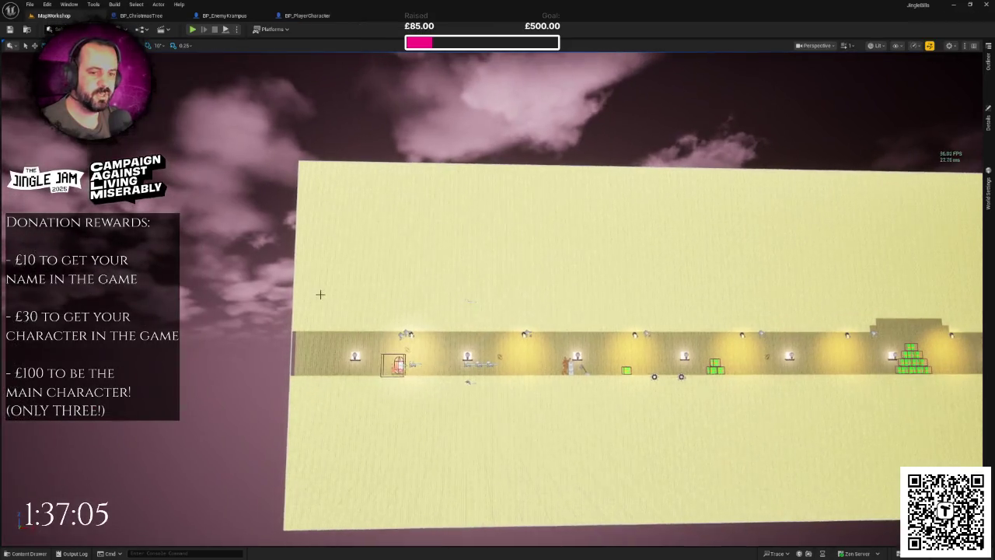
Step: Open BP_EnemySanta from the Enemies folder and place its tab before the Krampus blueprint
key(ctrl+space)
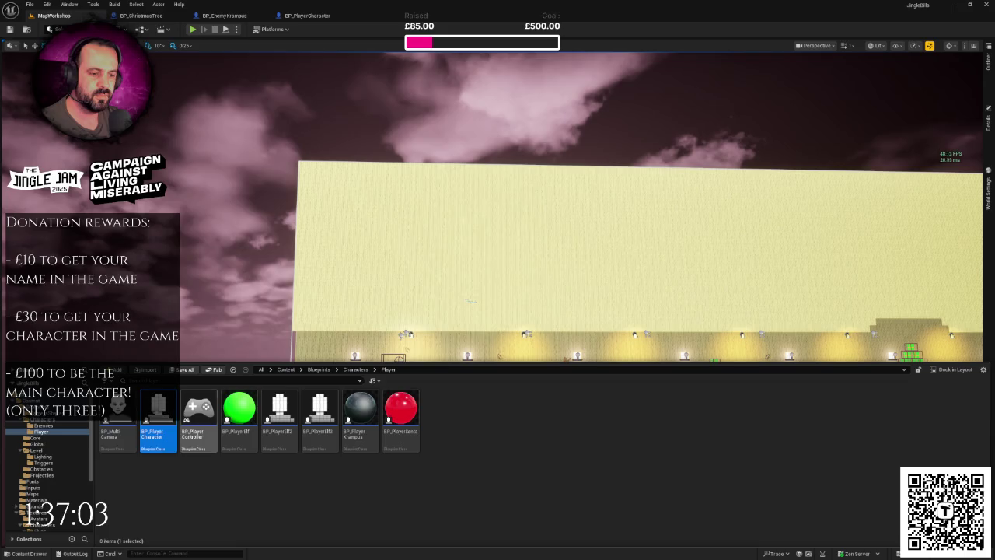
mouse_move(351, 408)
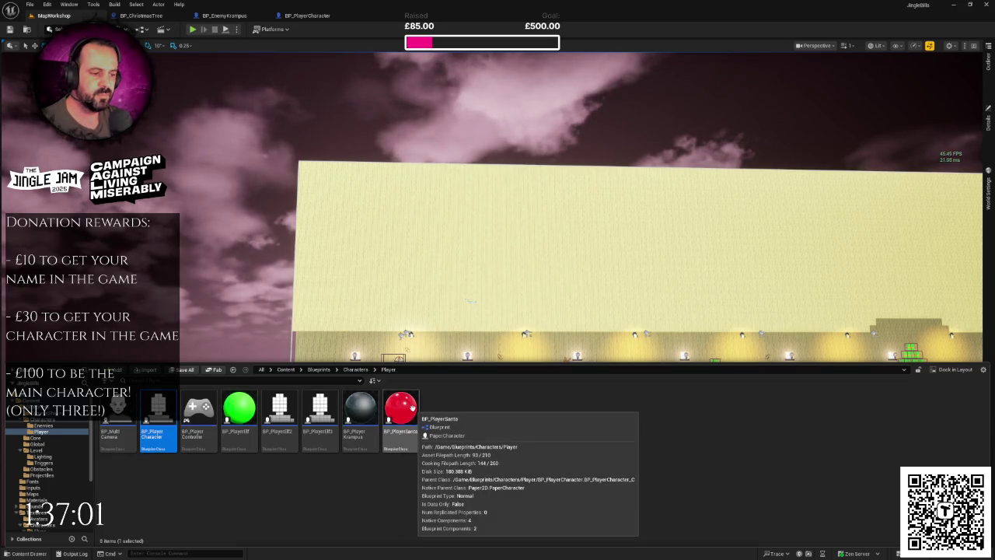
click(49, 427)
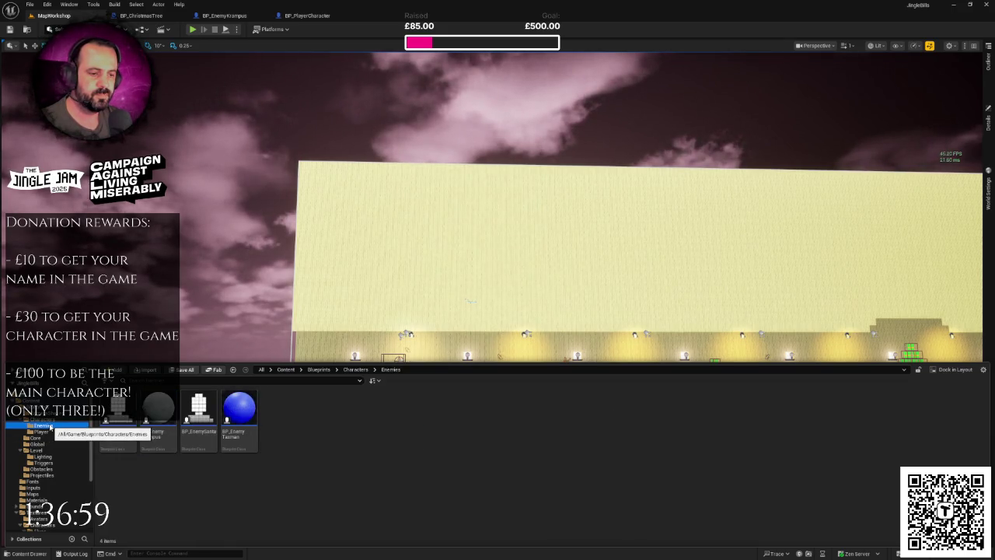
click(209, 417)
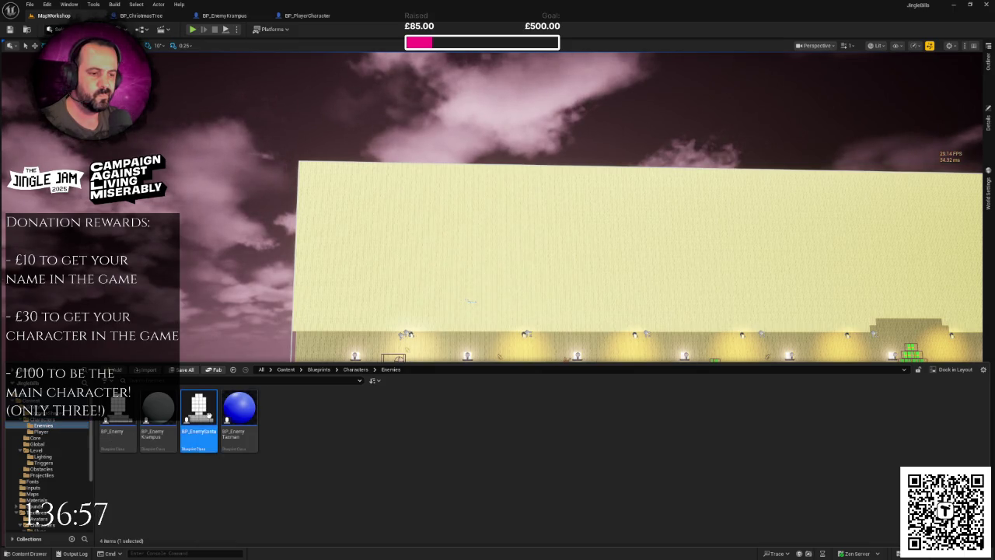
double_click(209, 417)
drag(403, 17, 225, 16)
Step: Show BP_EnemySanta's Viewport and zoom in and out on the pixel-art Santa sprite
click(172, 44)
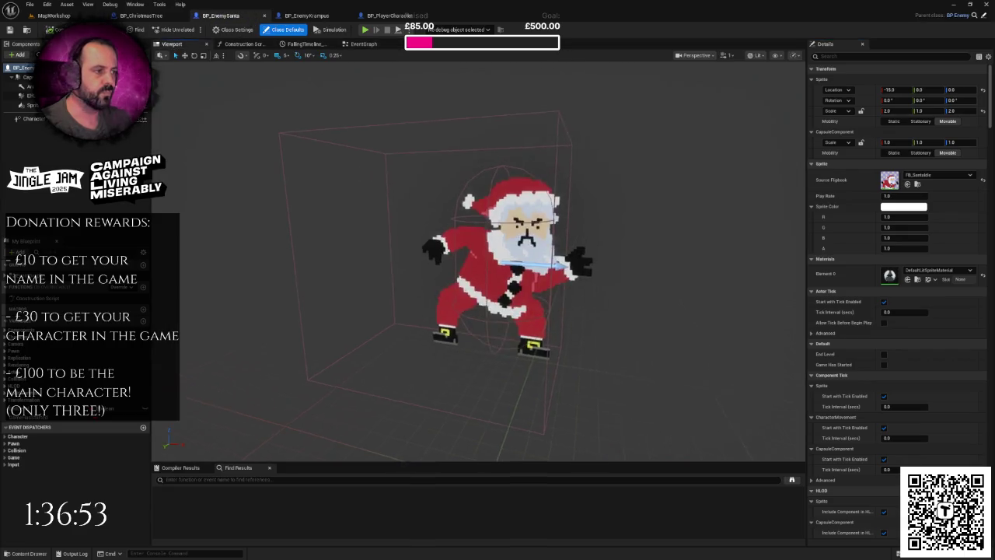
scroll(490, 296, up, 2)
scroll(490, 296, down, 3)
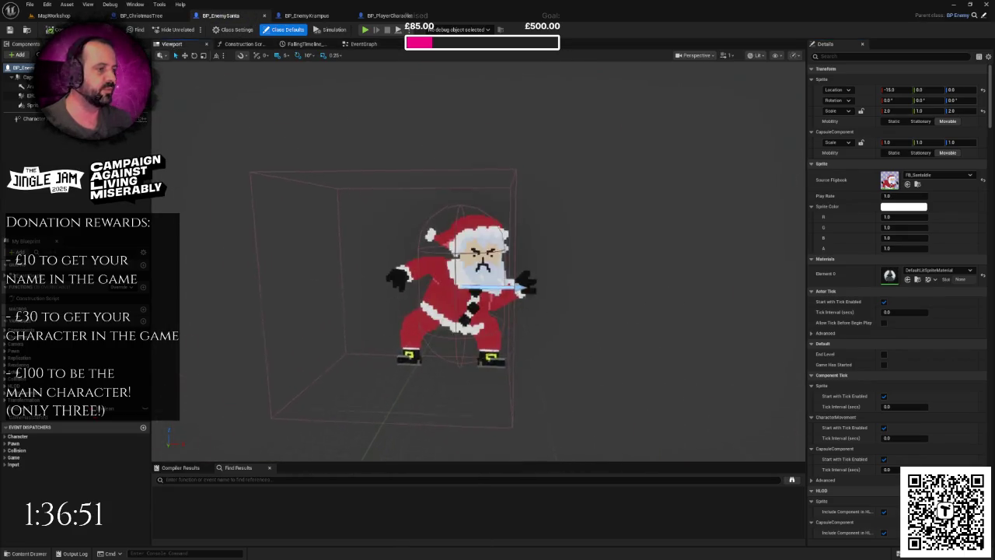
scroll(466, 295, down, 3)
scroll(467, 296, up, 3)
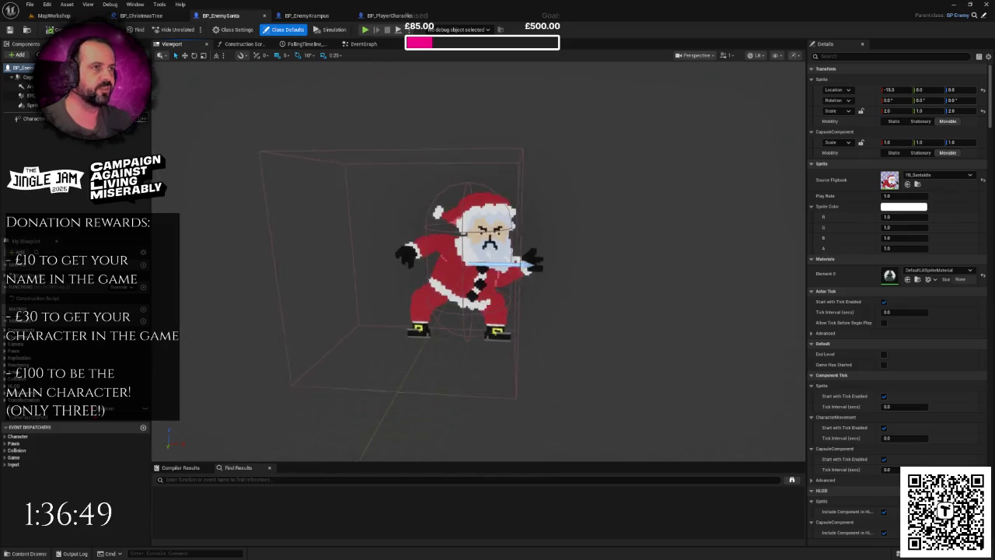
scroll(483, 214, down, 1)
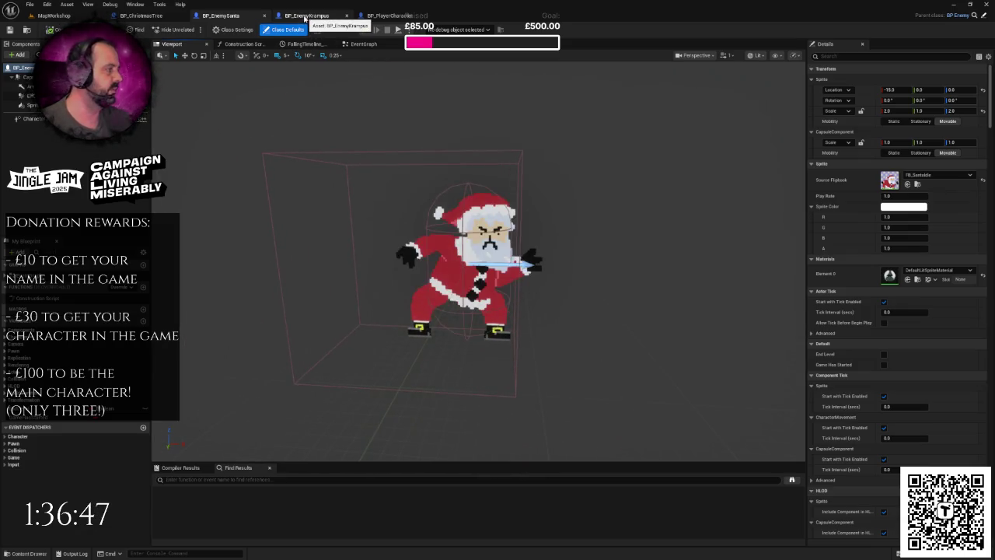
Step: Delete BP_EnemyKrampus's placeholder sphere and set its Sprite's Source Flipbook to FB_KrampusIdle
click(306, 15)
click(465, 230)
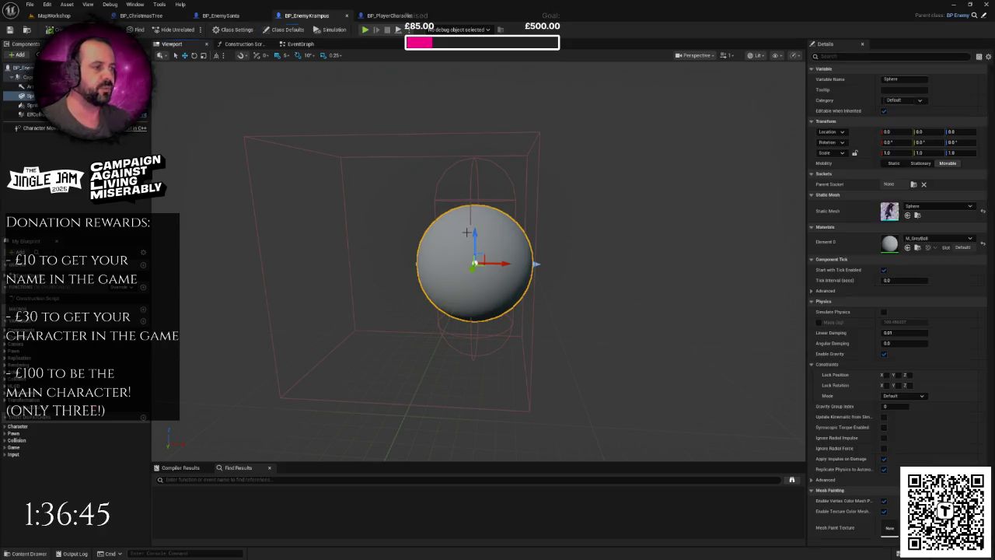
key(Delete)
click(31, 105)
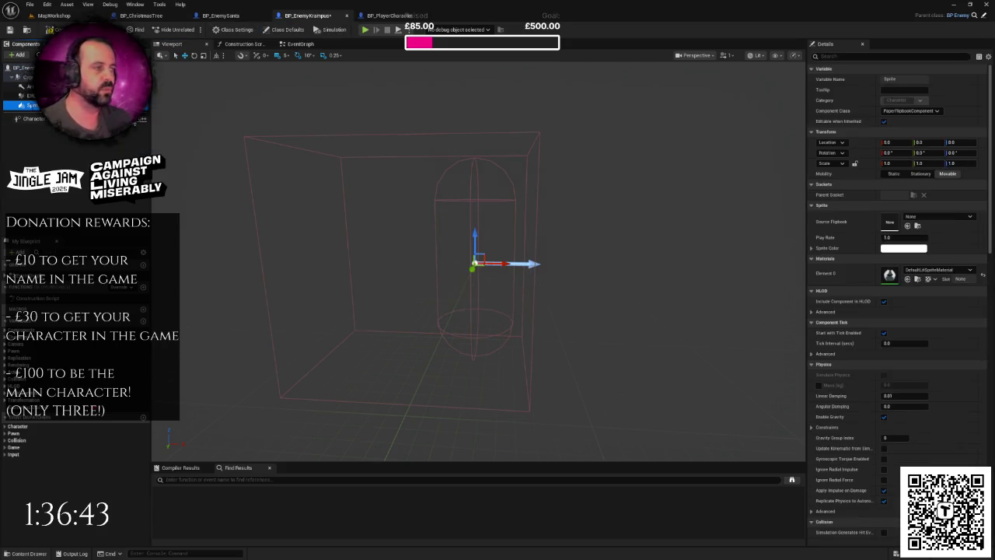
click(914, 221)
text(kram)
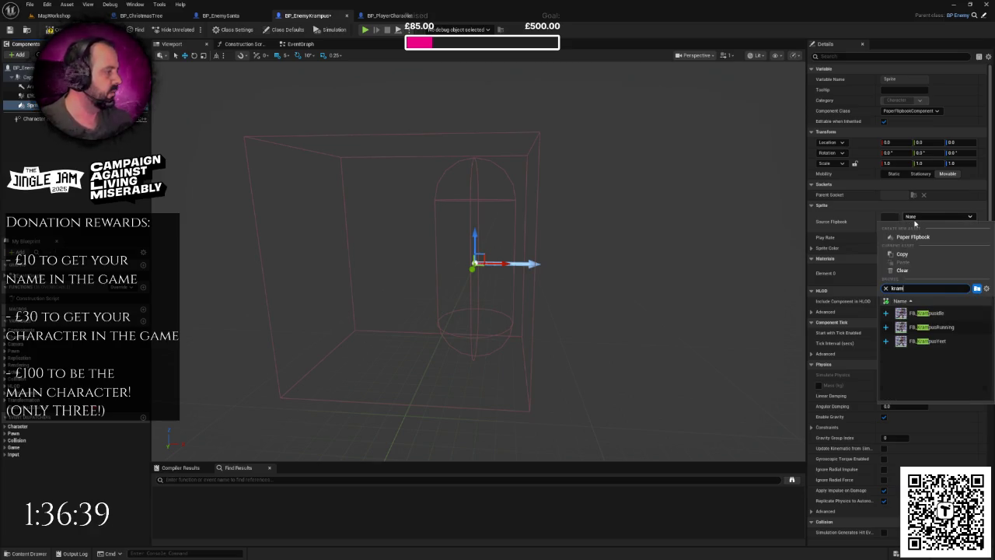
click(929, 313)
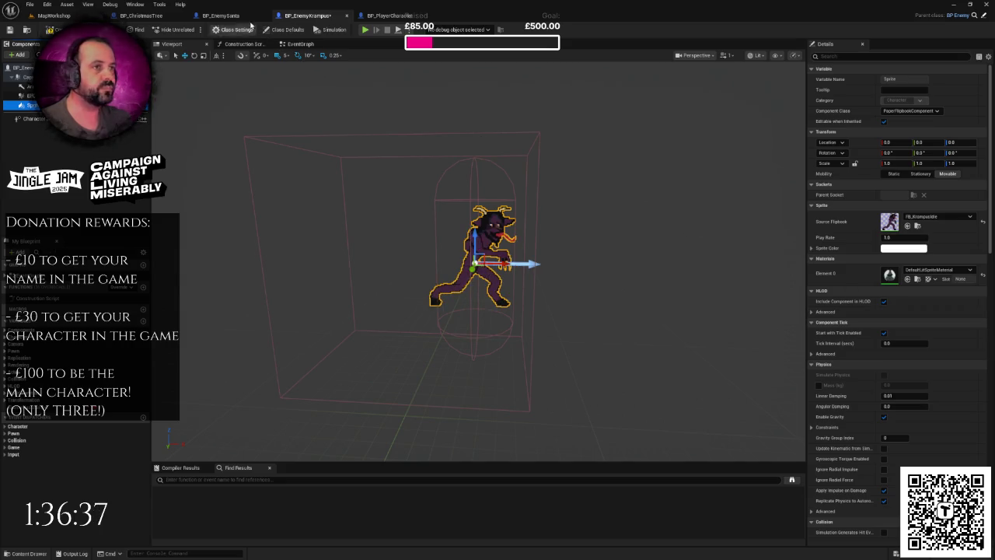
Step: Set the Krampus sprite's Z scale to 2.0 to match Santa, comparing against BP_EnemySanta
click(224, 16)
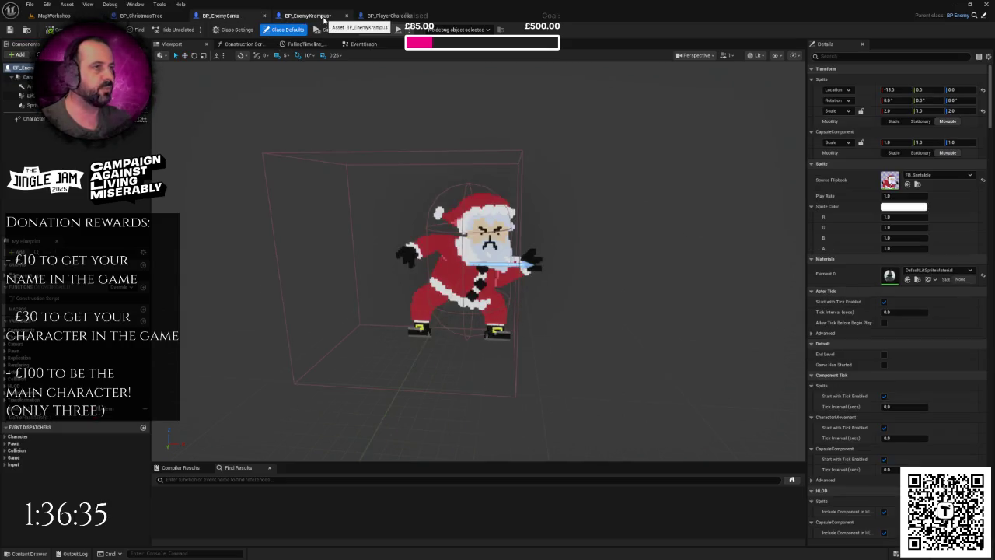
click(307, 15)
click(962, 164)
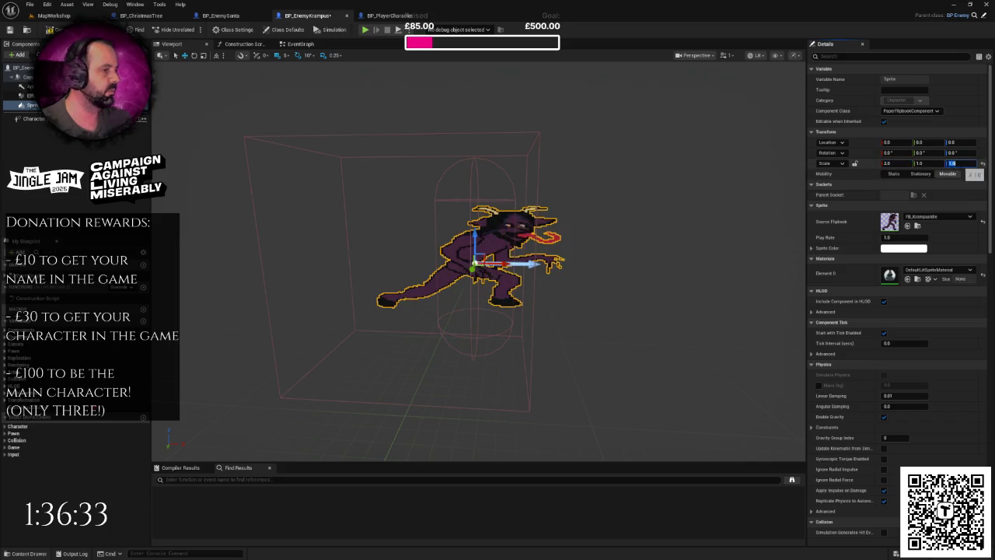
text(2)
key(Return)
scroll(653, 211, up, 3)
scroll(451, 195, down, 3)
scroll(451, 194, up, 2)
scroll(451, 194, down, 4)
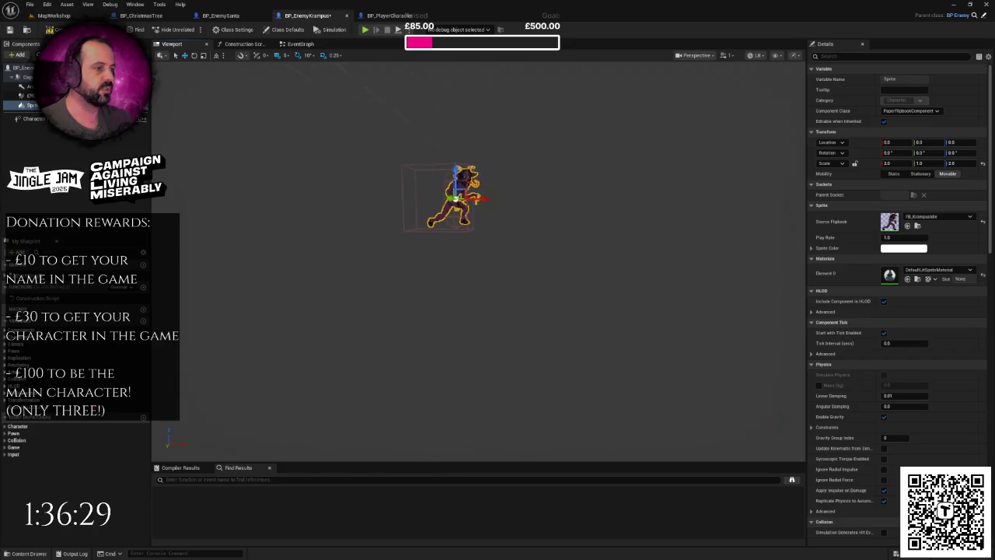
scroll(451, 195, up, 4)
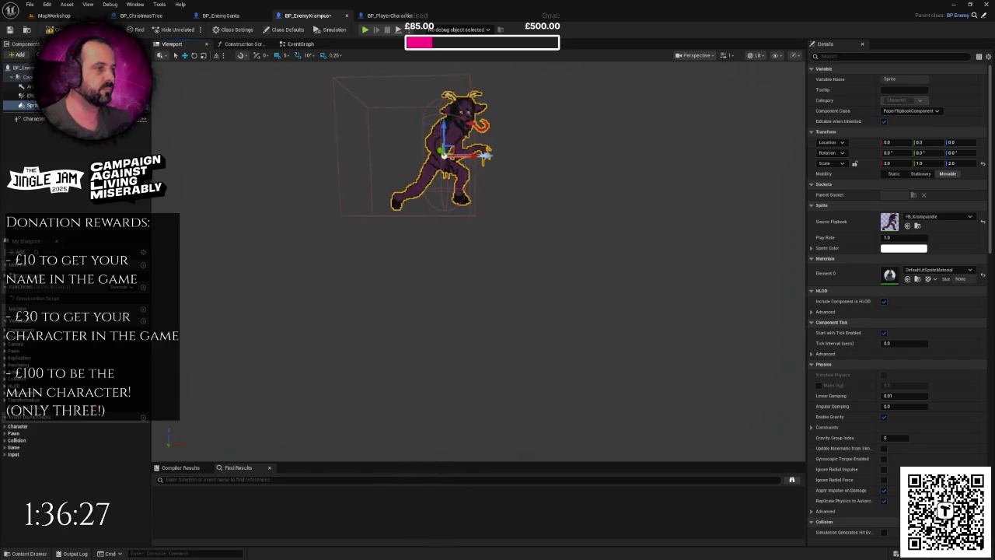
drag(647, 206, 604, 206)
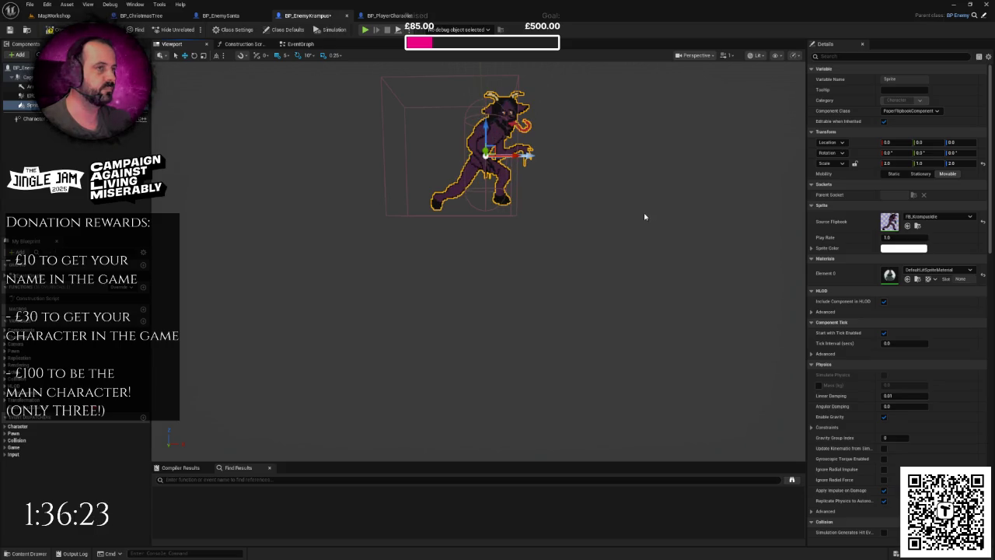
click(221, 15)
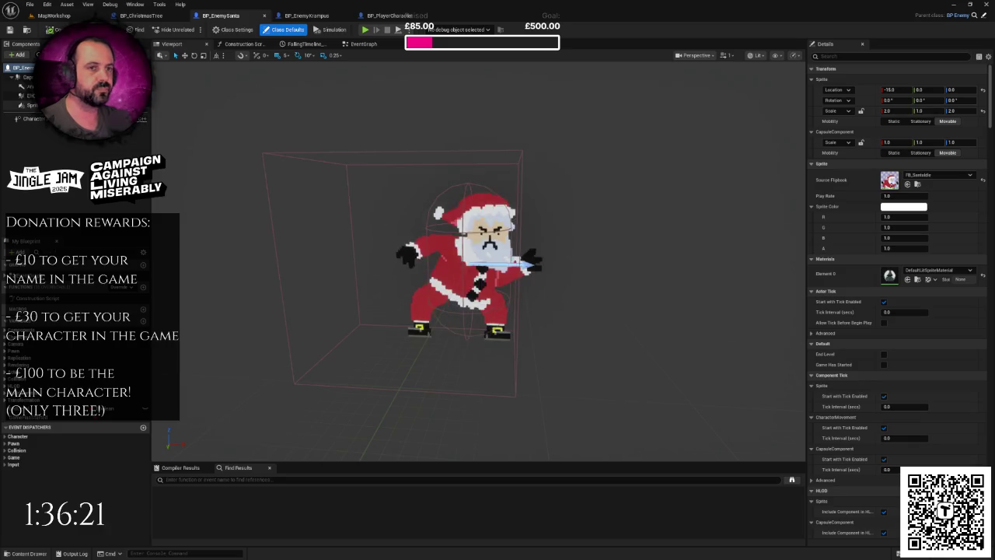
Step: Check Santa's capsule size, then select CapsuleComponent in BP_EnemyKrampus
click(27, 77)
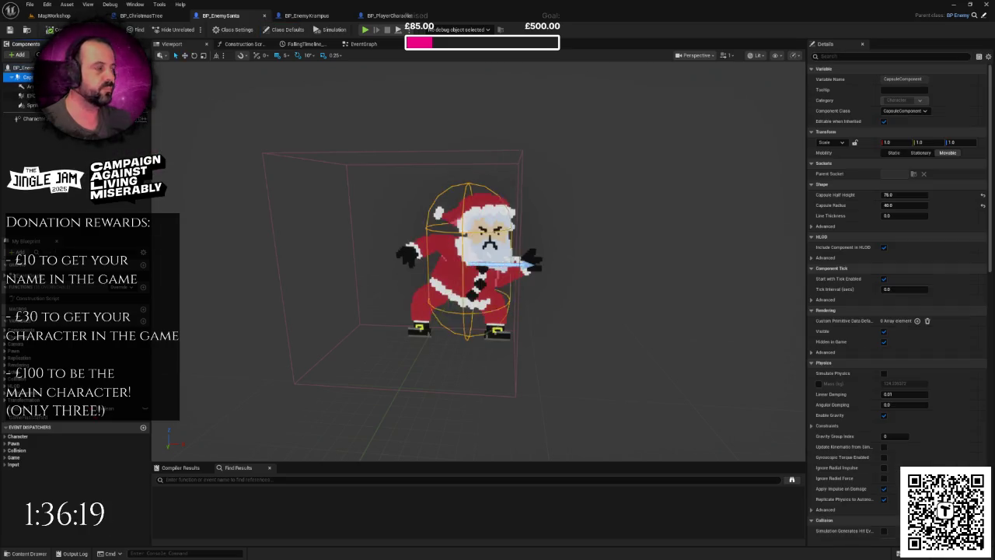
click(307, 17)
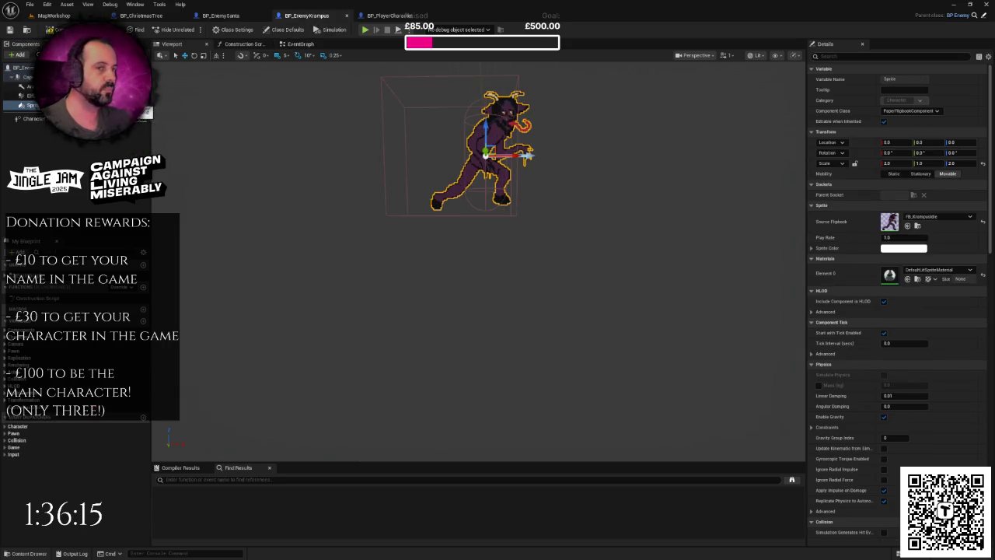
click(29, 96)
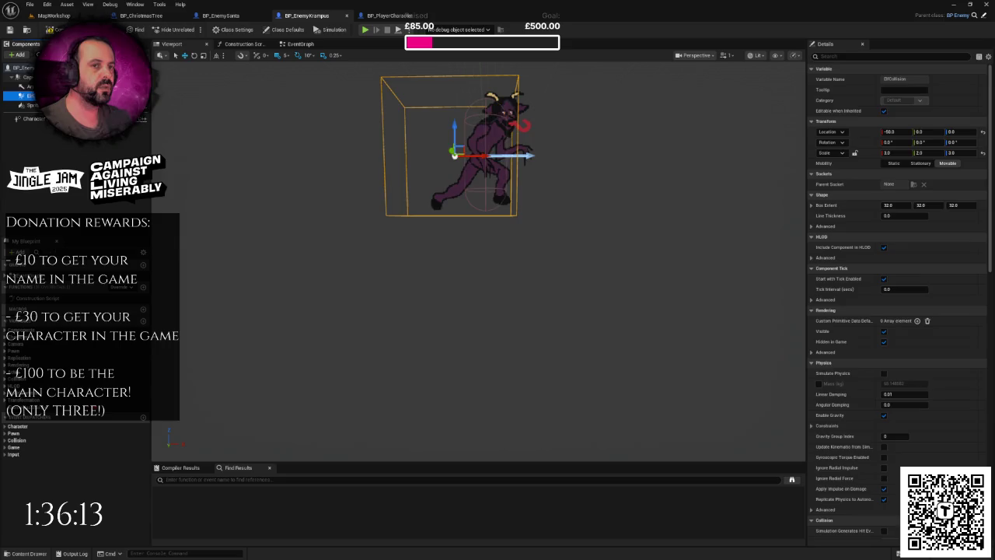
click(27, 77)
Step: Set the Krampus capsule half height to 80 and radius to 40, then return to MapWorkshop
click(900, 195)
click(895, 205)
text(40)
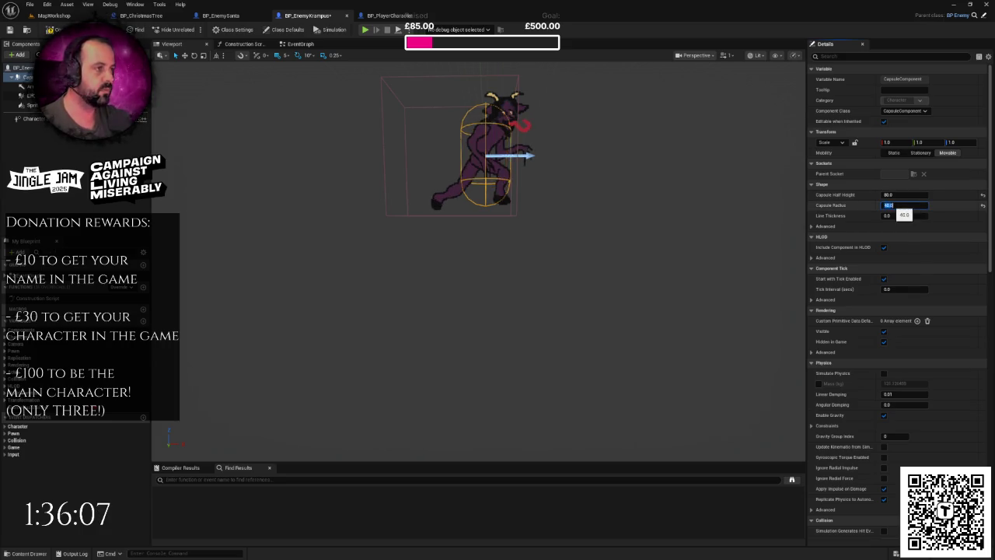
key(Return)
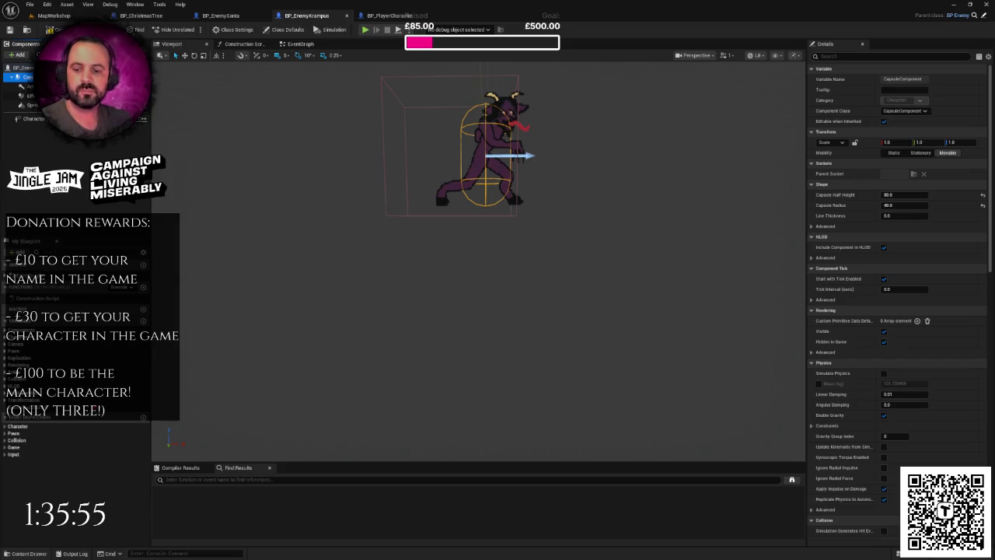
drag(510, 224, 524, 223)
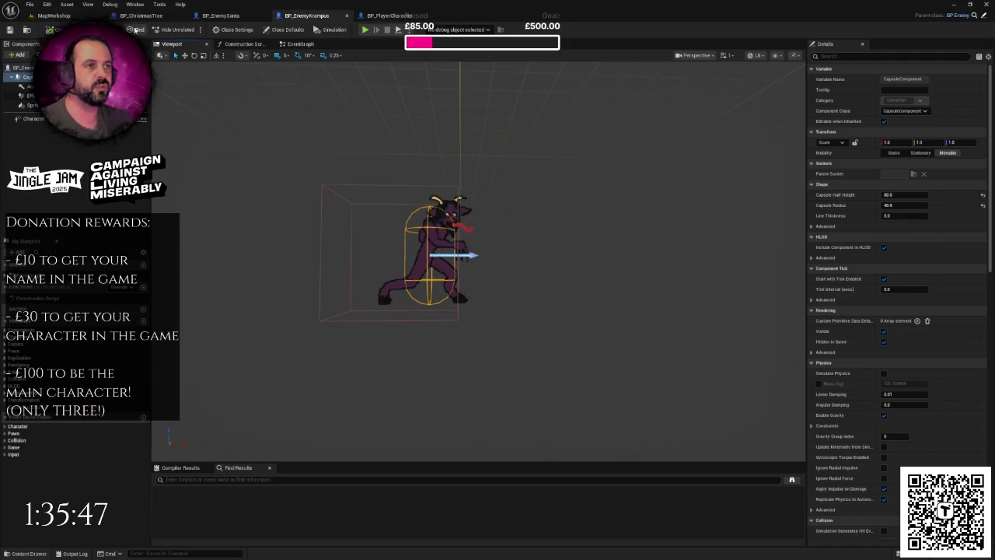
click(91, 19)
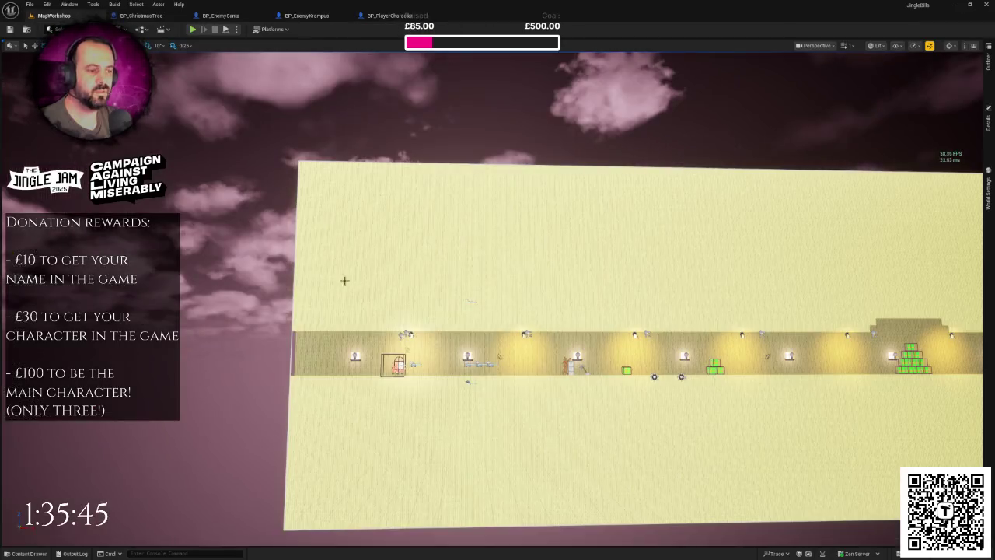
Step: Open BP_PlayerKrampus from Characters > Player, check BP_EnemyKrampus's sprite, and view the player's viewport
key(ctrl+space)
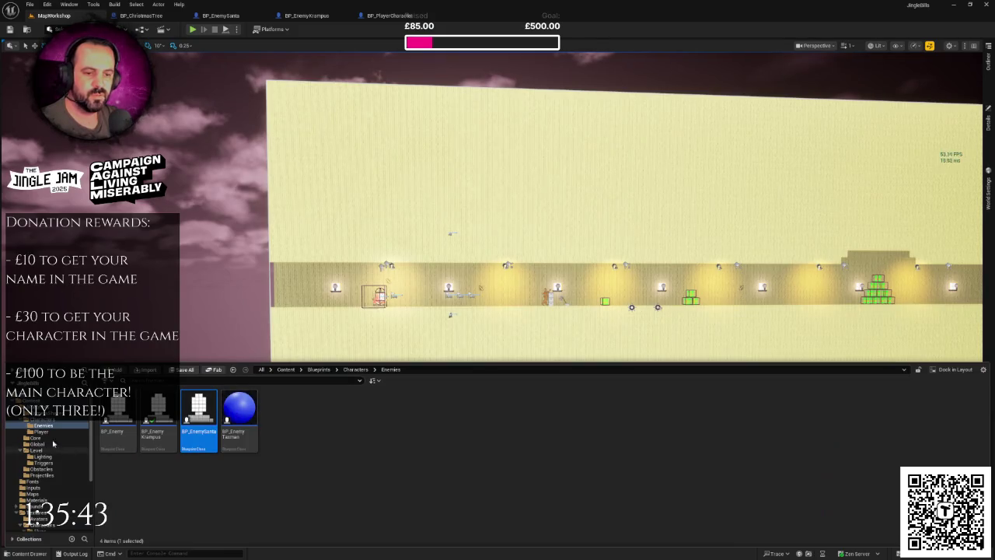
click(81, 432)
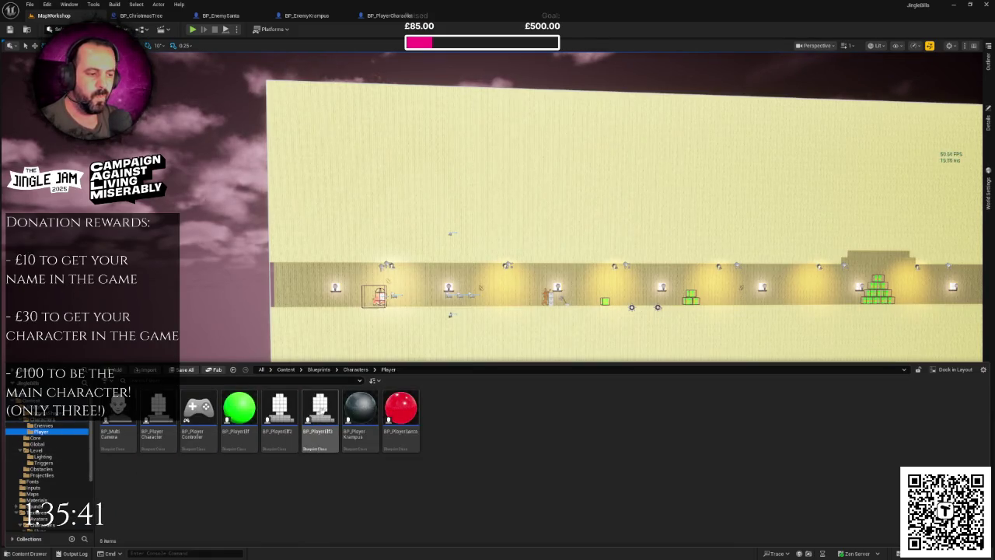
click(360, 406)
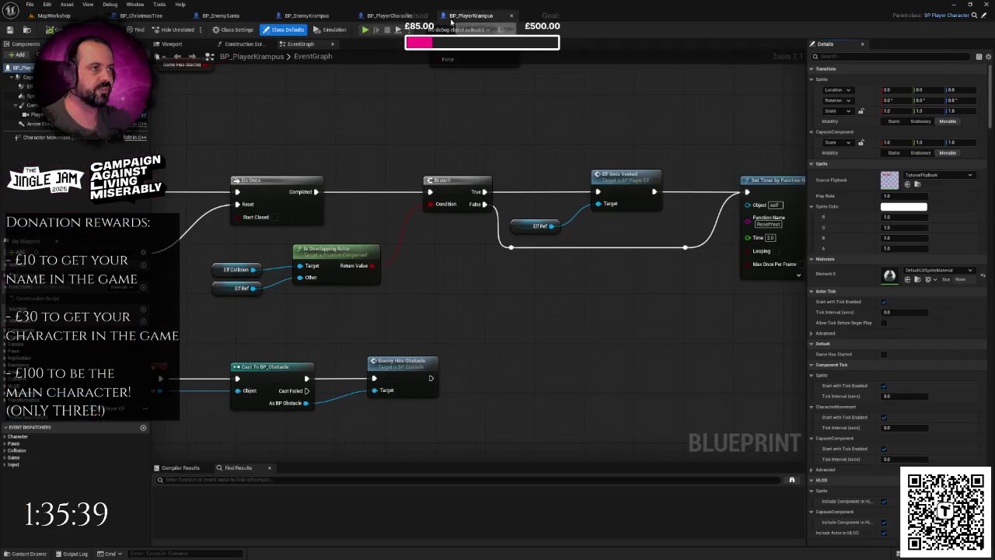
click(513, 17)
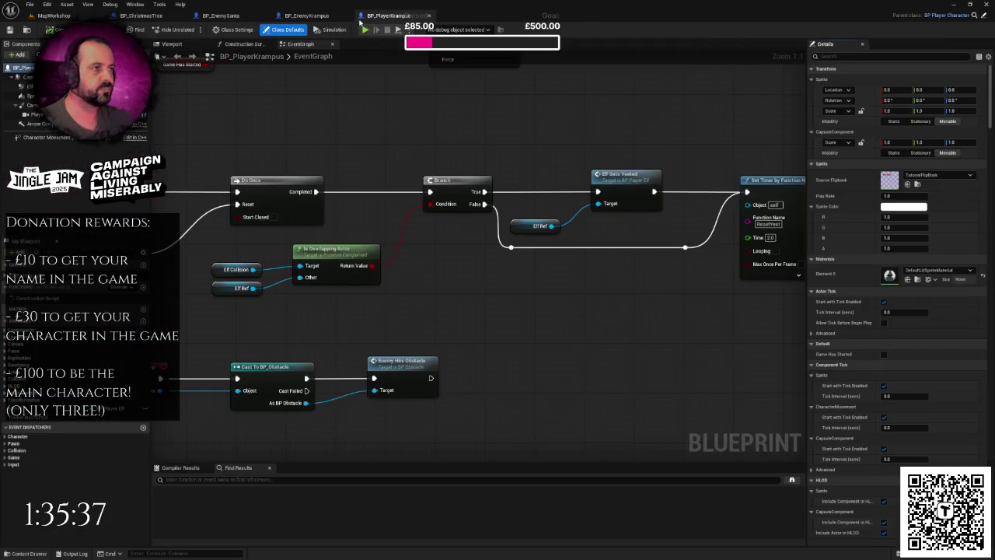
click(306, 15)
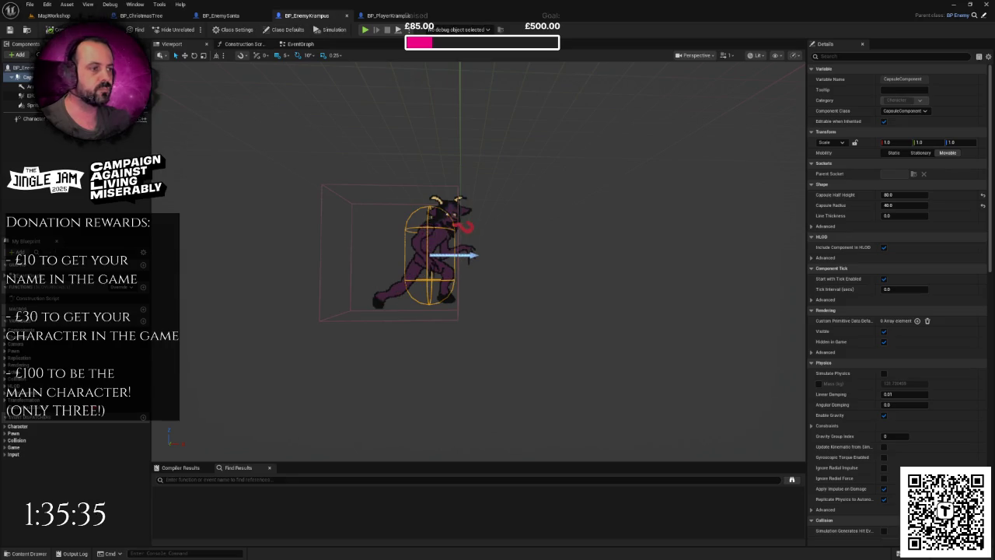
click(443, 241)
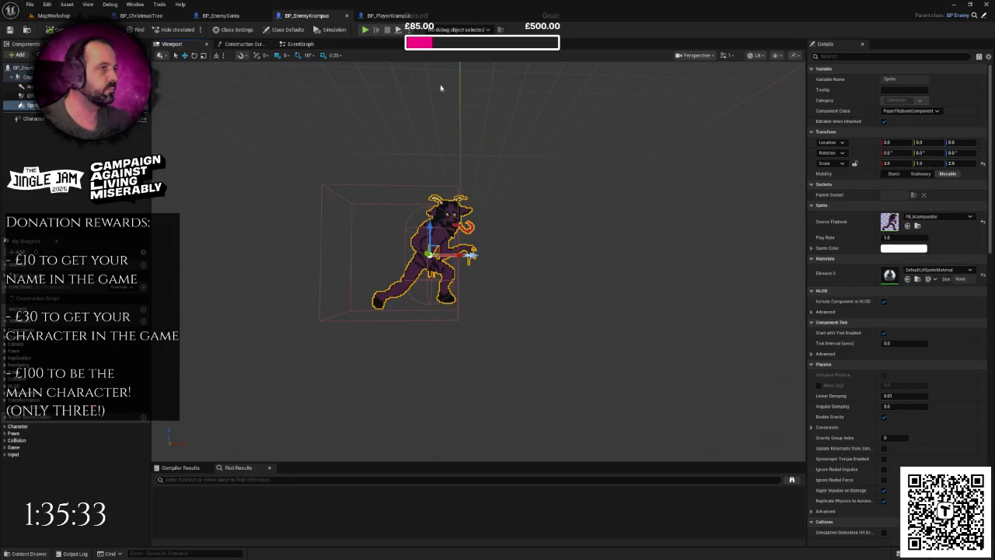
click(387, 16)
click(184, 45)
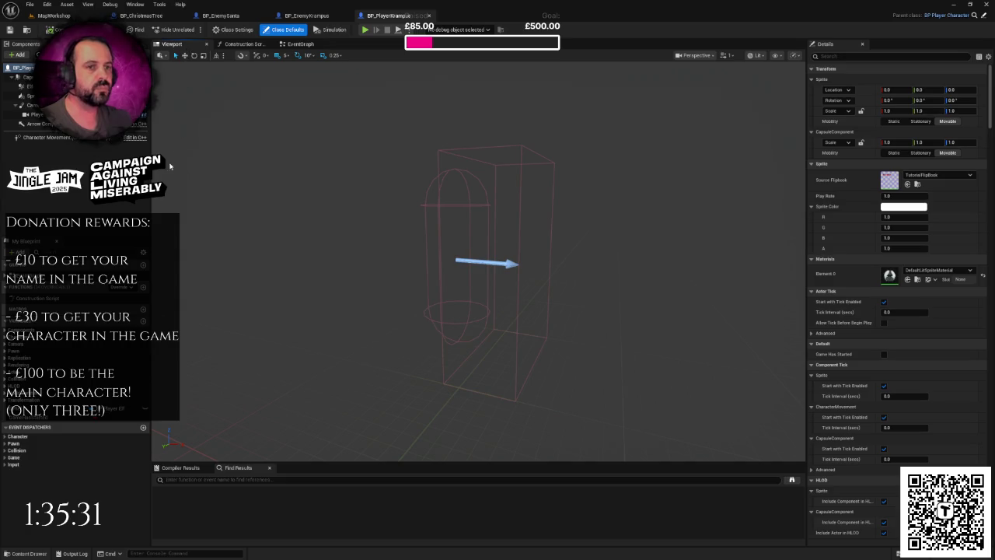
Step: Assign FB_KrampusIdle as the player sprite's Source Flipbook
drag(482, 257, 451, 257)
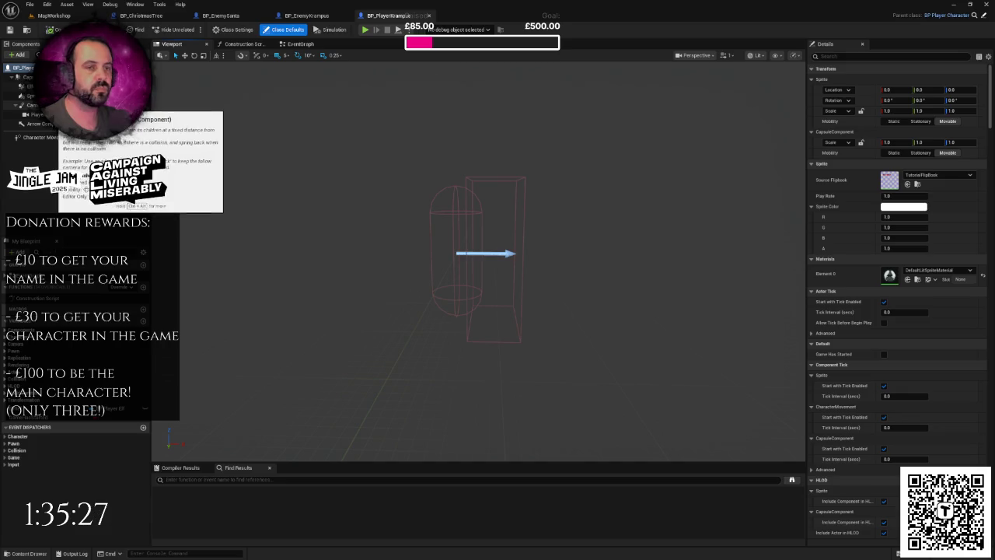
click(30, 96)
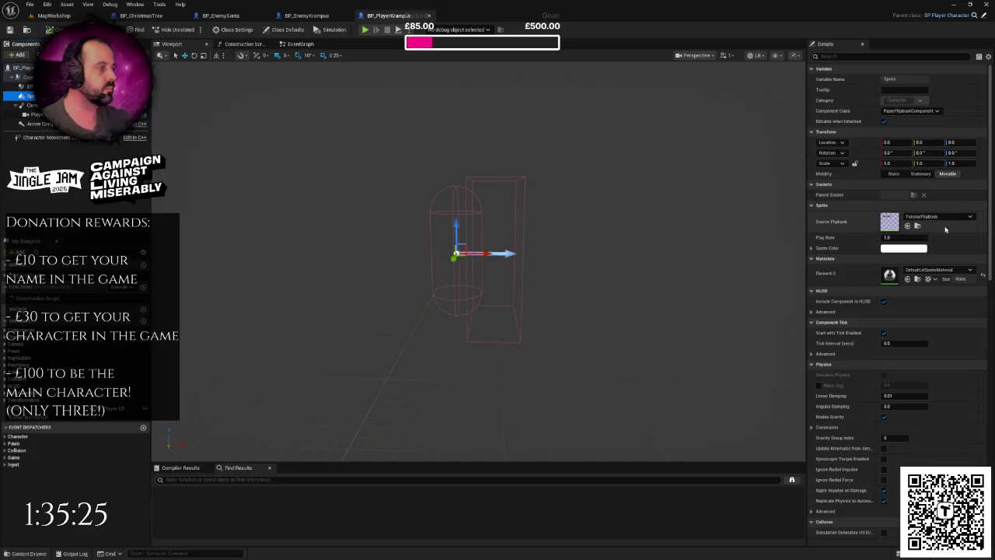
click(941, 220)
text(krampu)
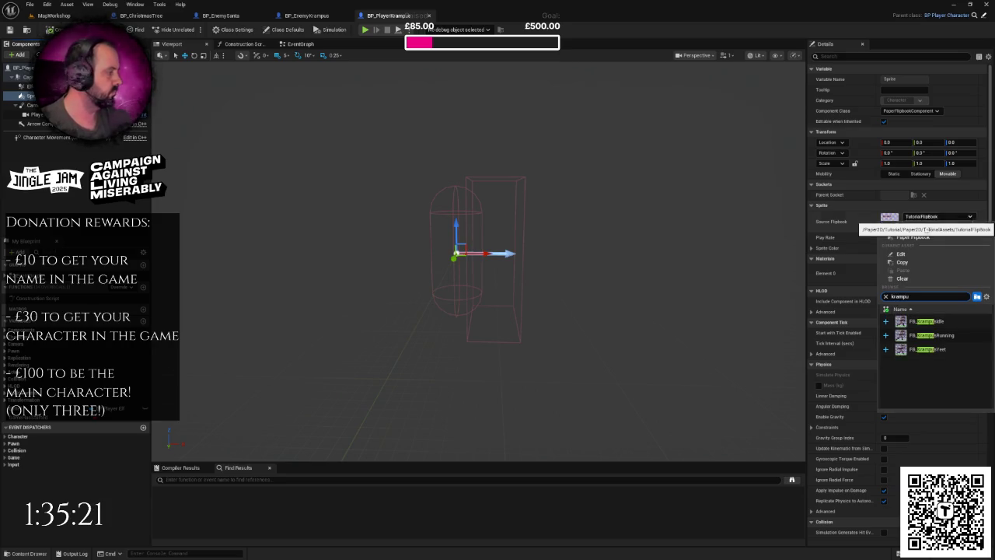
click(949, 318)
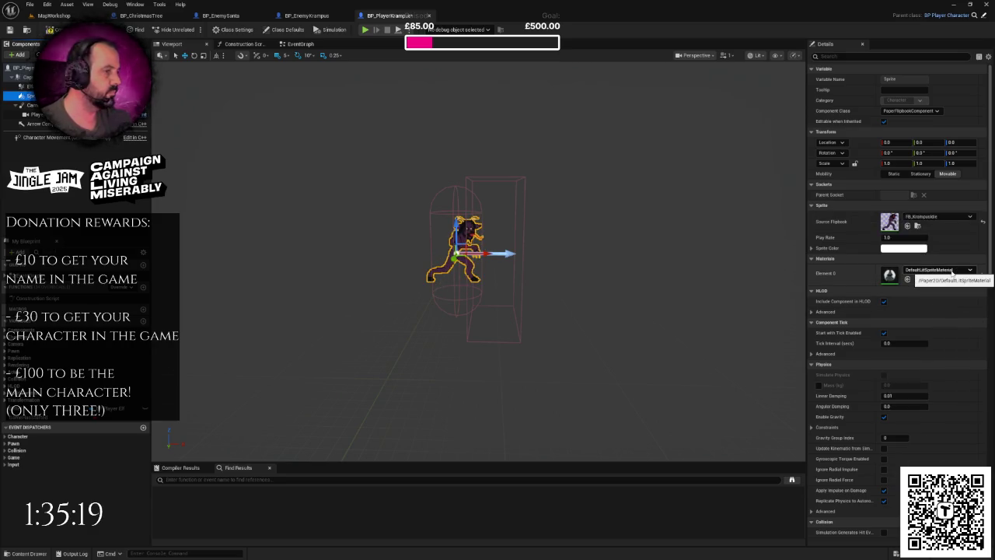
Step: Scale the sprite to 2 in X and Z, then compare the capsule with BP_EnemyKrampus
click(894, 163)
text(2)
key(Tab)
key(Tab)
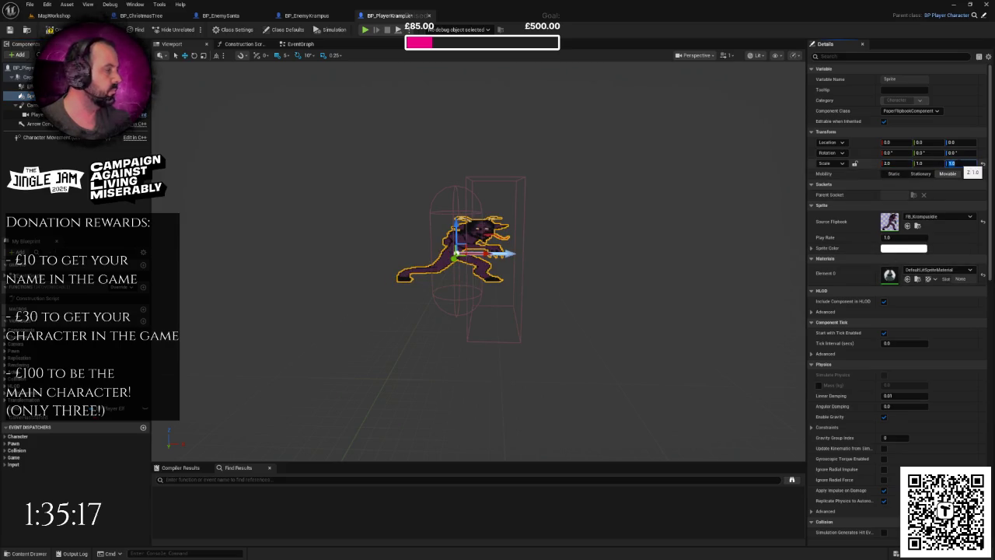
text(2)
key(Return)
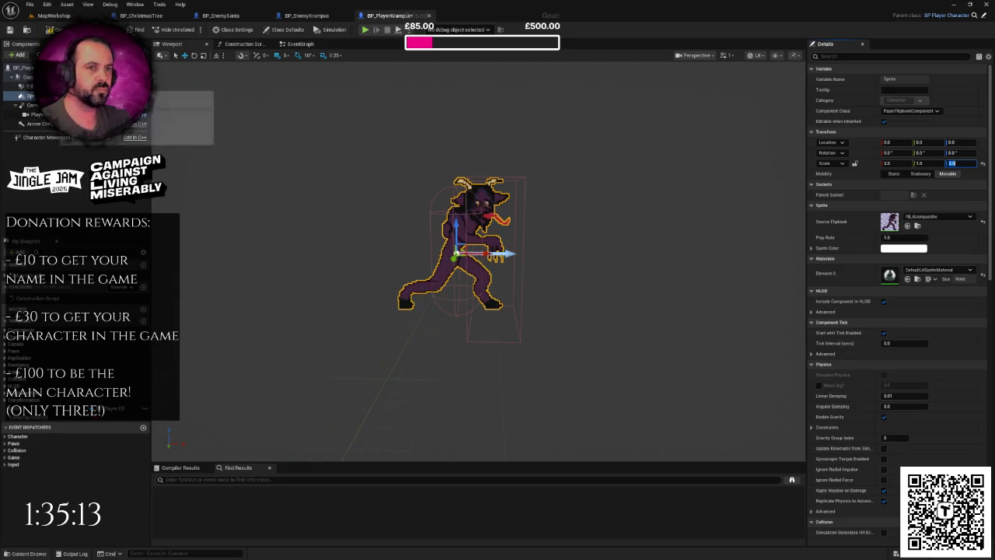
click(28, 77)
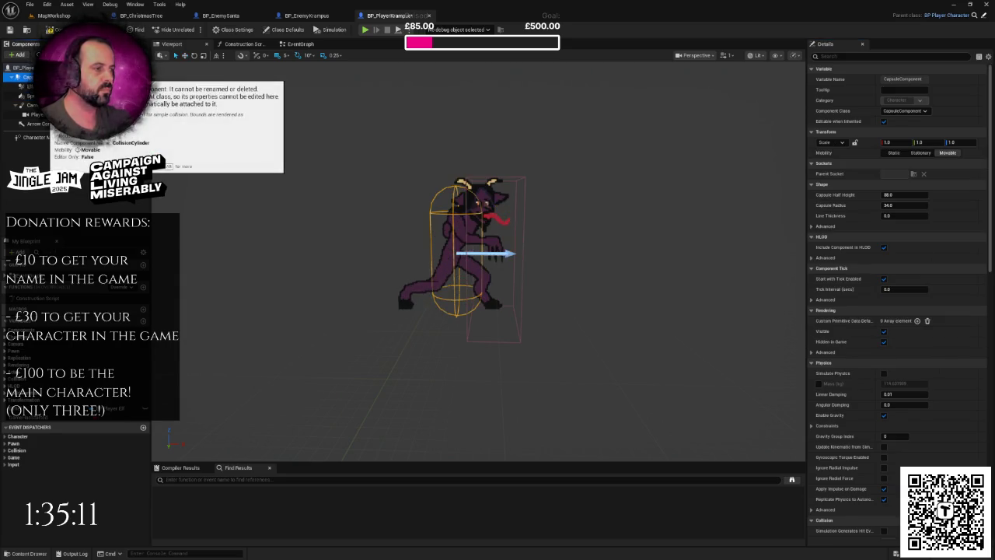
click(307, 16)
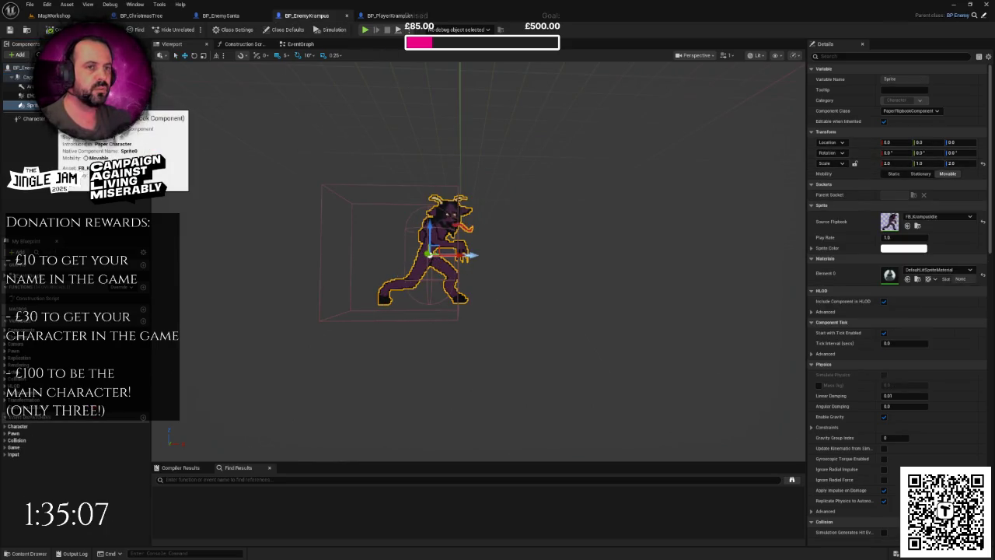
Step: Set BP_PlayerKrampus's capsule half height to 80 and radius to 40
click(388, 15)
click(896, 194)
text(80)
click(899, 205)
text(40)
key(Return)
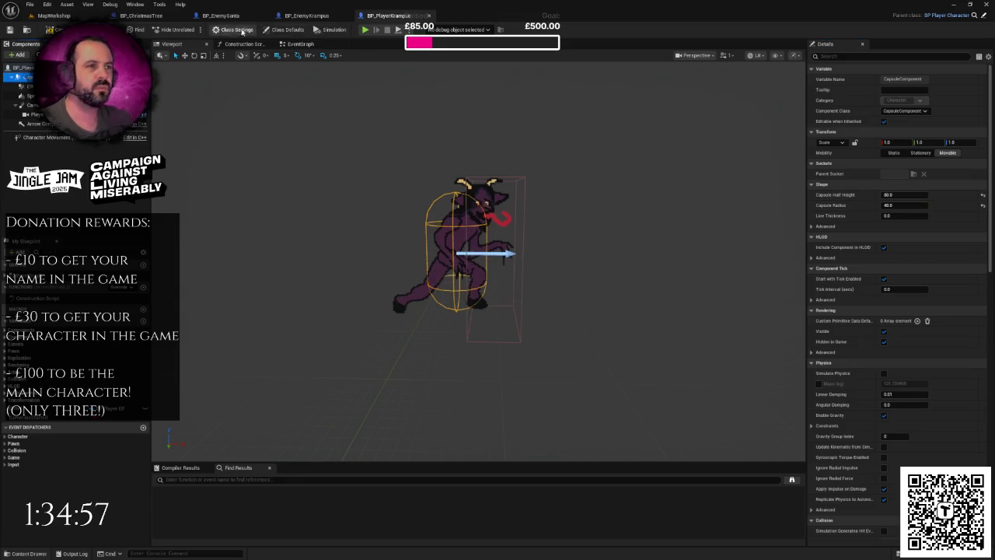
Step: Compare the player's sprite setup against BP_EnemyKrampus
click(308, 15)
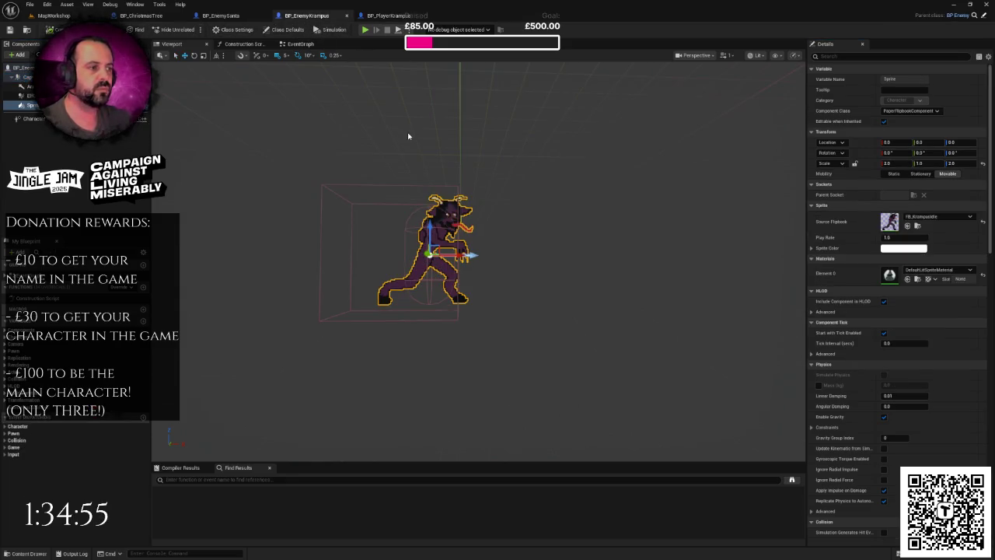
scroll(538, 177, up, 3)
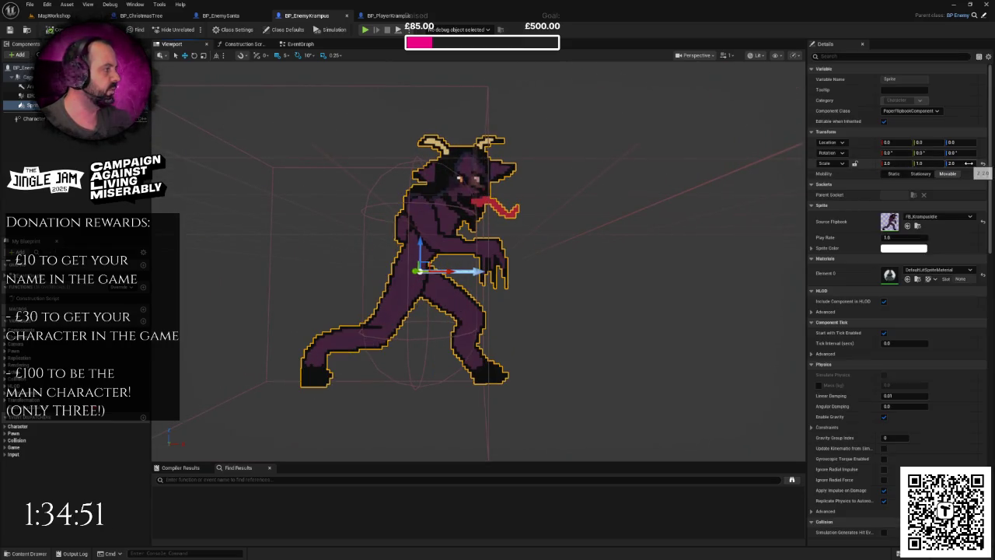
click(386, 16)
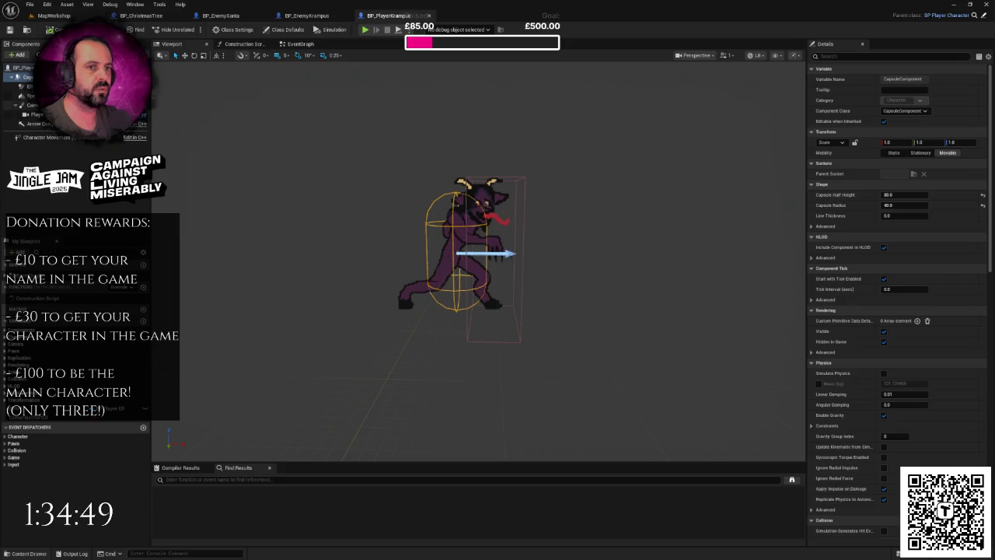
click(30, 95)
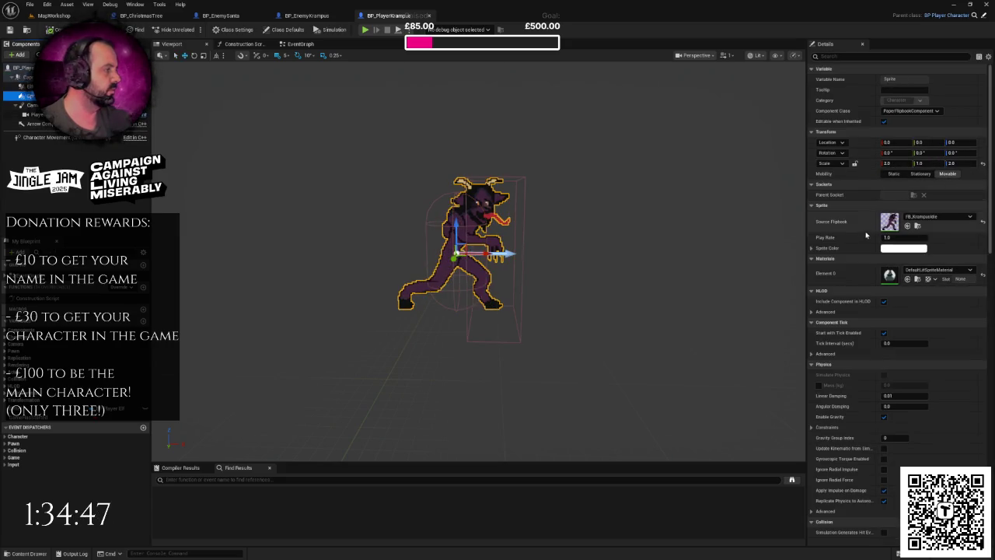
click(308, 15)
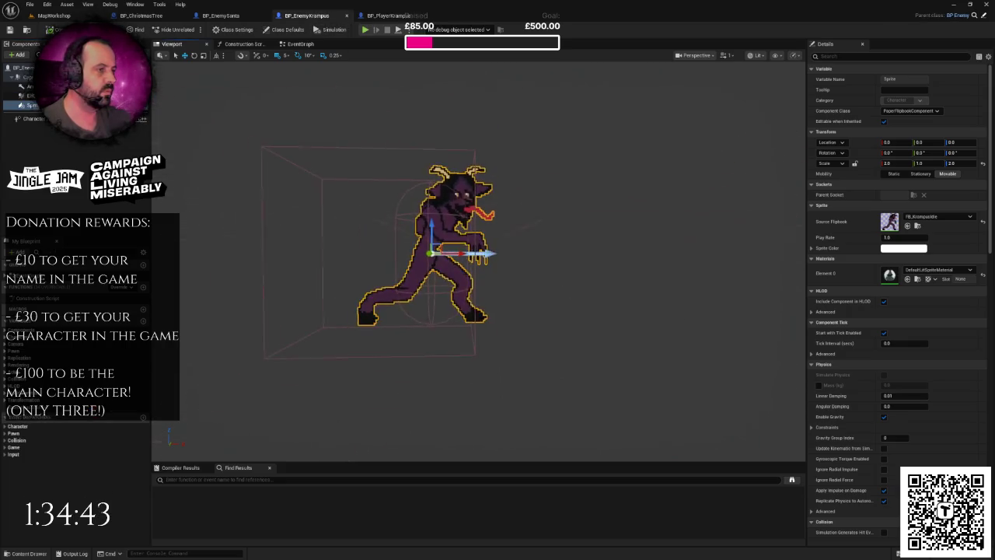
click(381, 15)
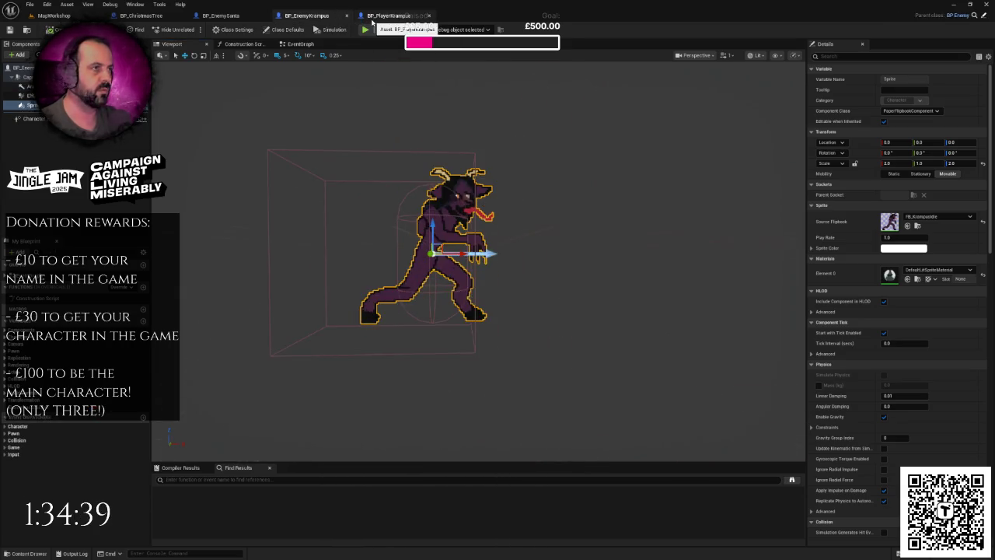
Step: Frame the Krampus sprite in the viewport, then switch to BP_EnemyKrampus's event graph
scroll(438, 111, down, 3)
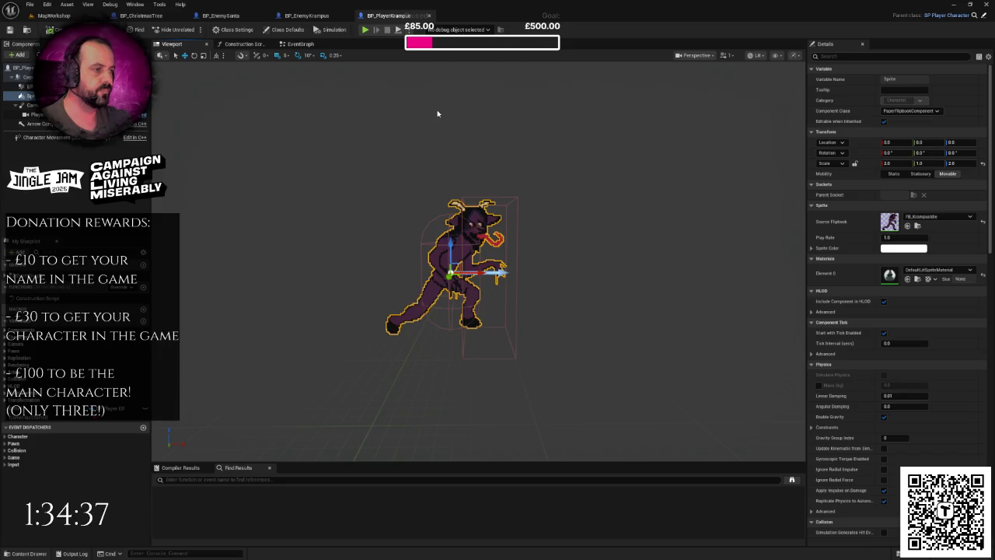
key(f)
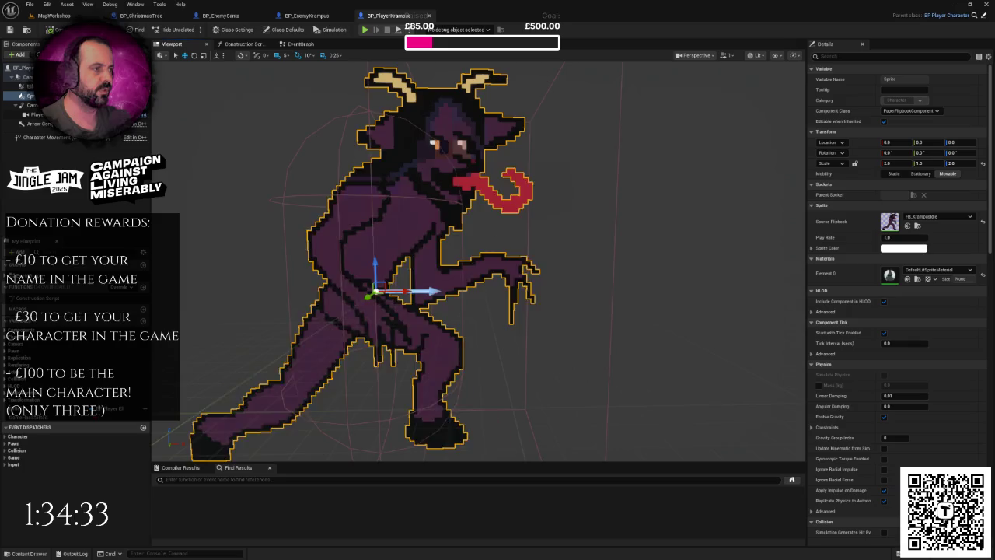
scroll(478, 256, down, 3)
scroll(435, 111, up, 3)
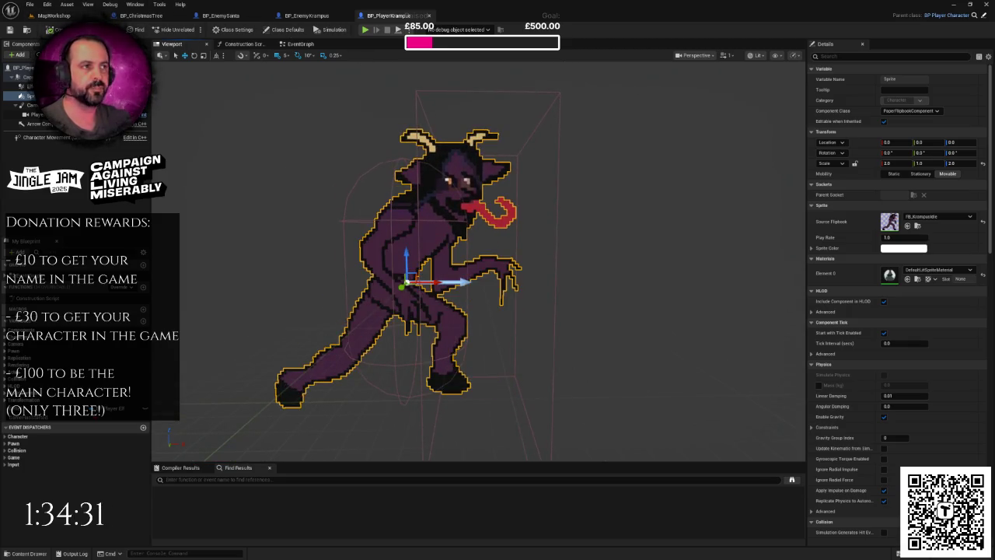
click(320, 17)
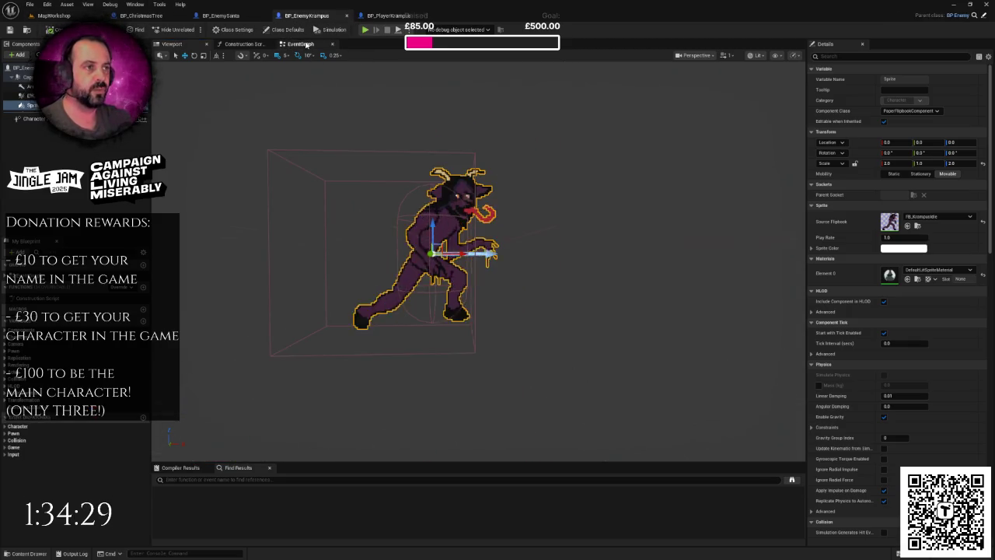
scroll(420, 179, up, 3)
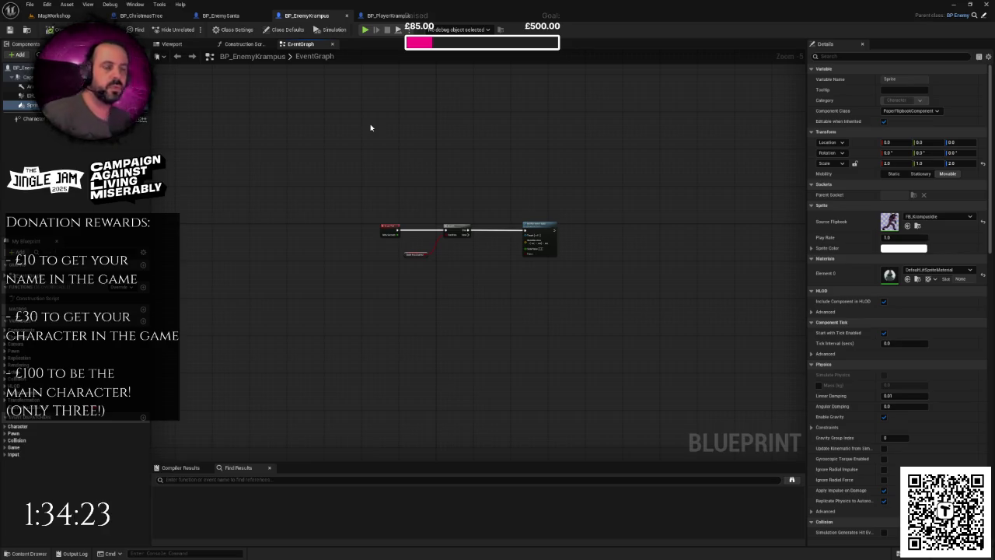
Step: Open BP_EnemySanta's event graph with the BeginPlay and Tick nodes in view
click(226, 16)
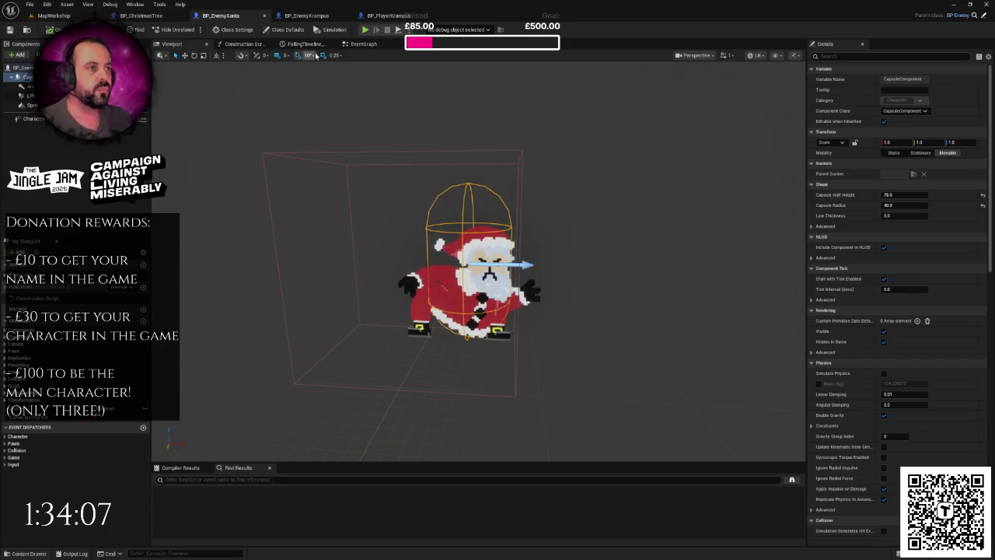
click(363, 44)
scroll(428, 164, down, 6)
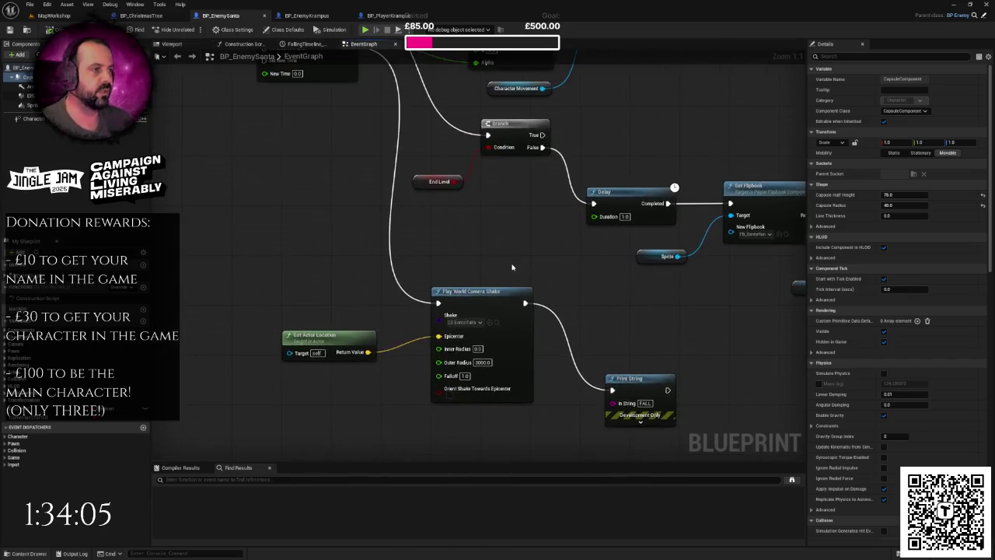
scroll(432, 271, up, 3)
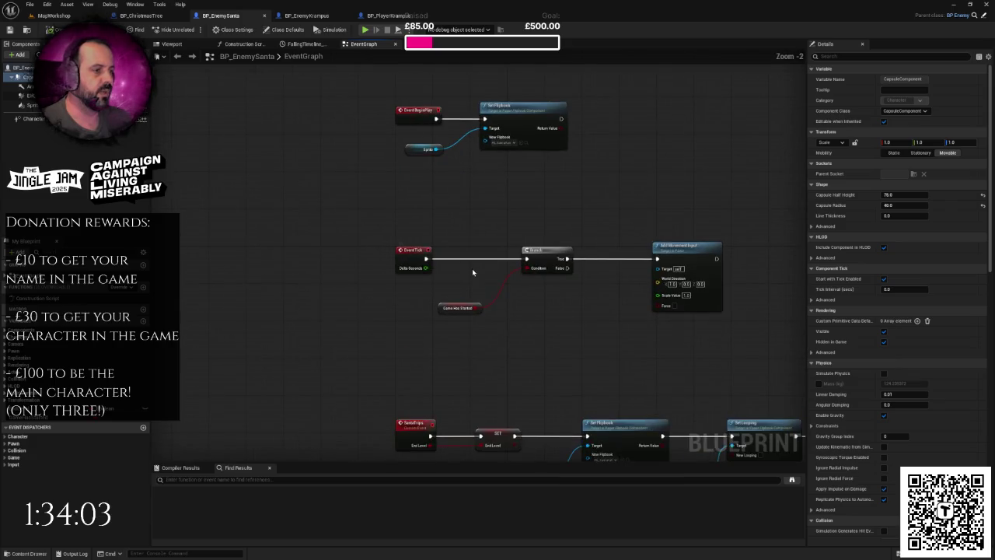
mouse_move(428, 273)
mouse_down()
mouse_move(415, 229)
mouse_move(415, 239)
mouse_up()
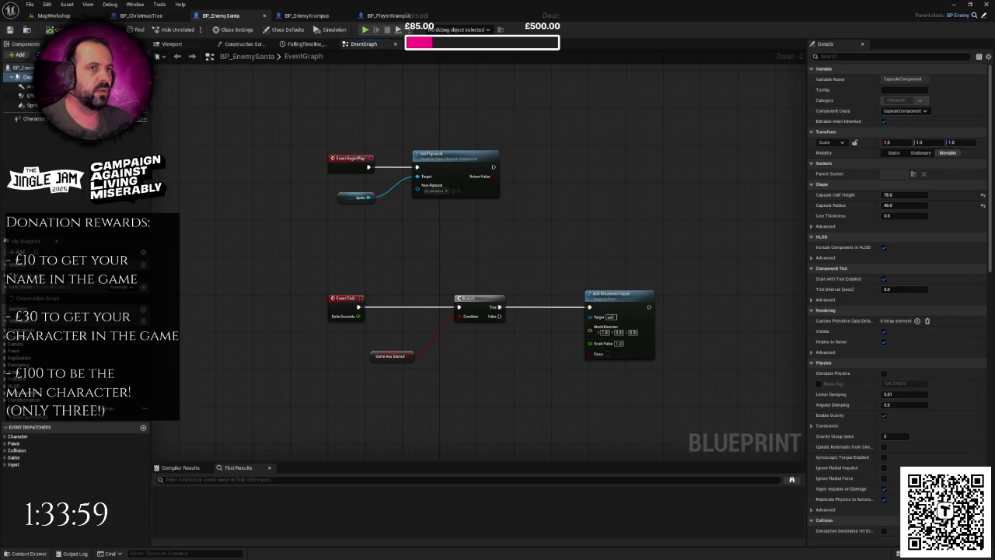
Step: Play-test the MapWorkshop level and stop the session
click(76, 17)
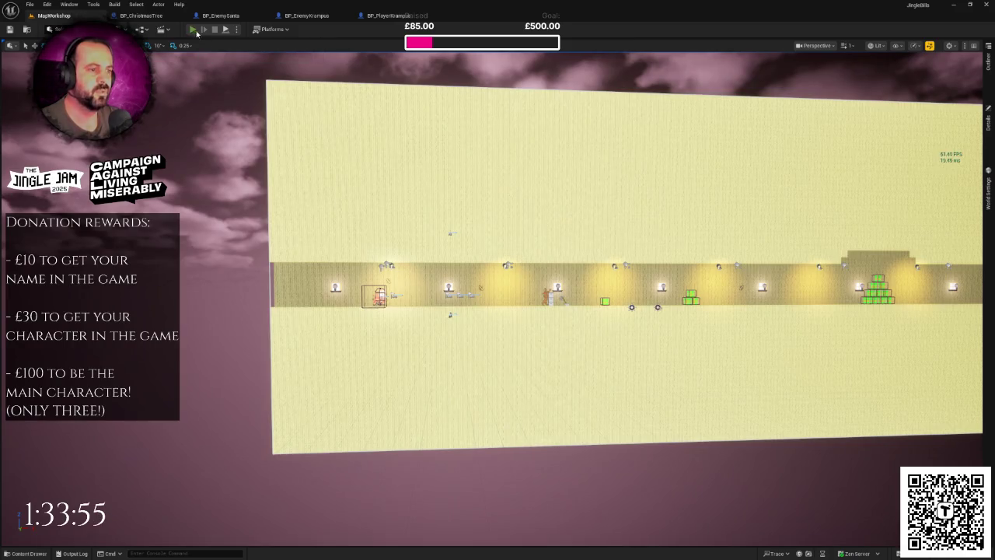
click(193, 30)
key(Escape)
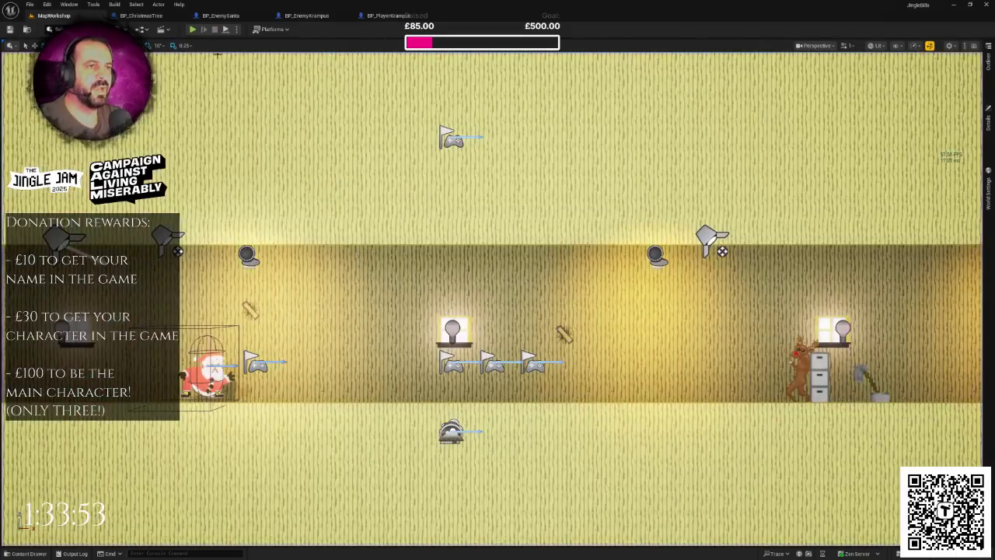
Step: Move the BeginPlay and Set Flipbook nodes higher in the Santa graph
click(221, 15)
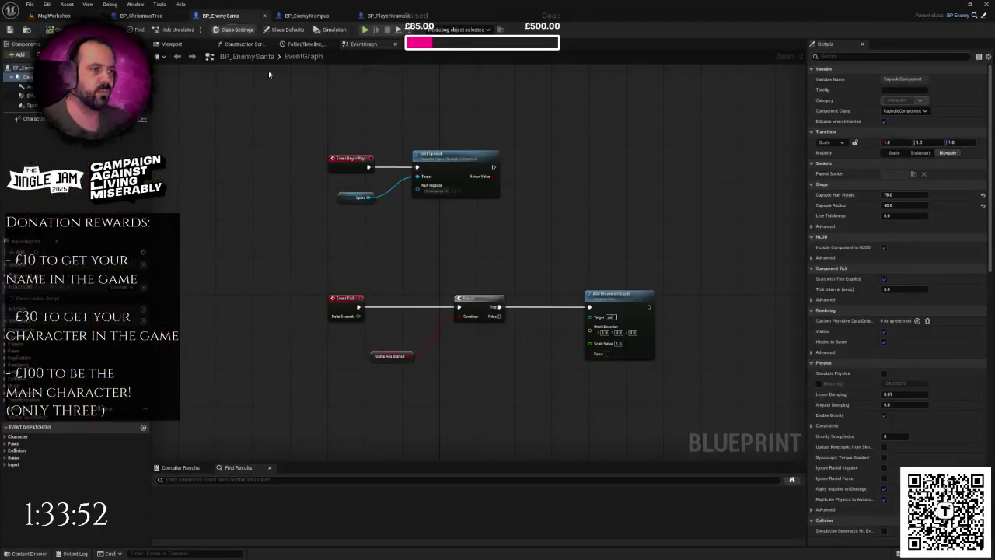
drag(311, 179, 514, 264)
drag(459, 211, 459, 156)
click(330, 191)
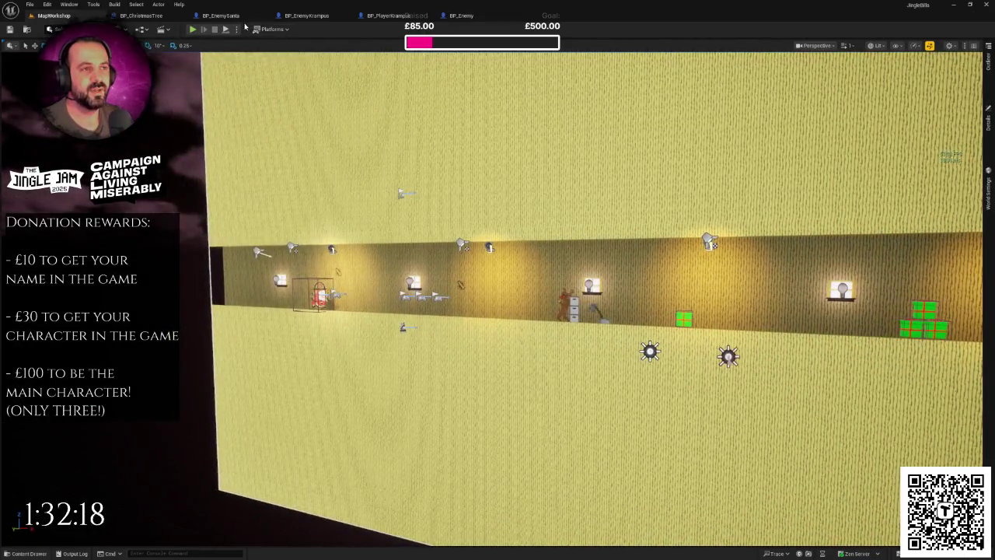
Step: Review the Event GameStarted → Set Flipbook chains in the BP_EnemySanta and BP_EnemyKrampus graphs
click(239, 17)
scroll(415, 211, down, 2)
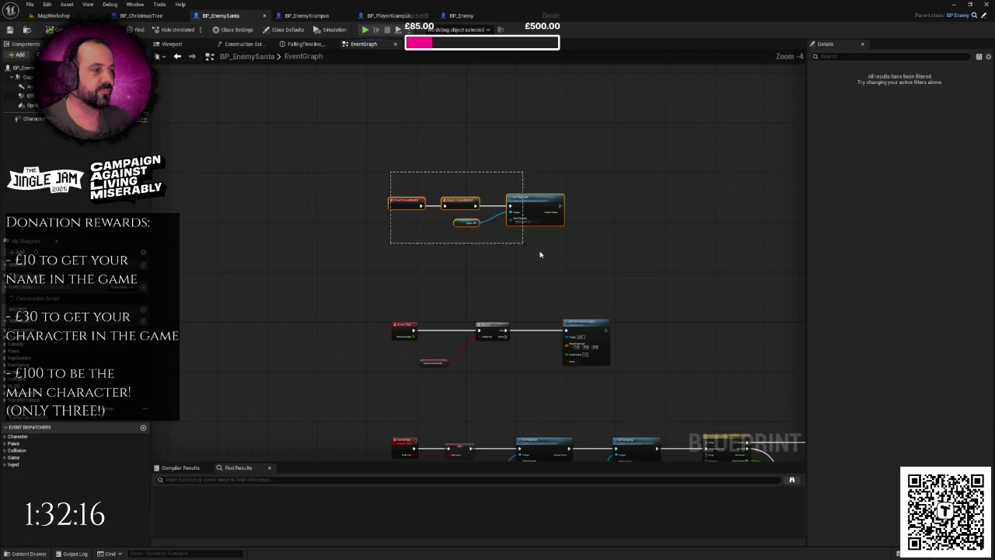
scroll(477, 244, down, 1)
drag(478, 245, 475, 245)
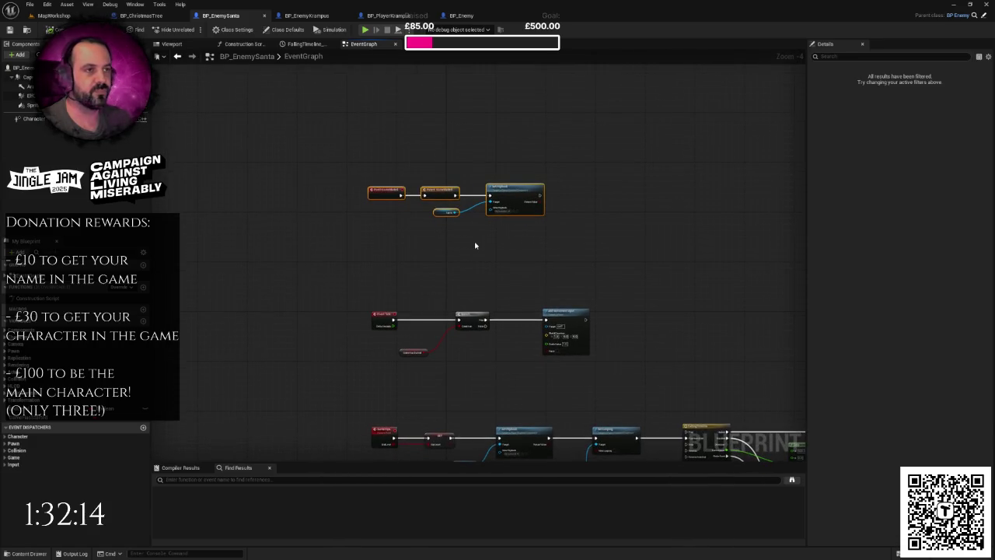
click(315, 17)
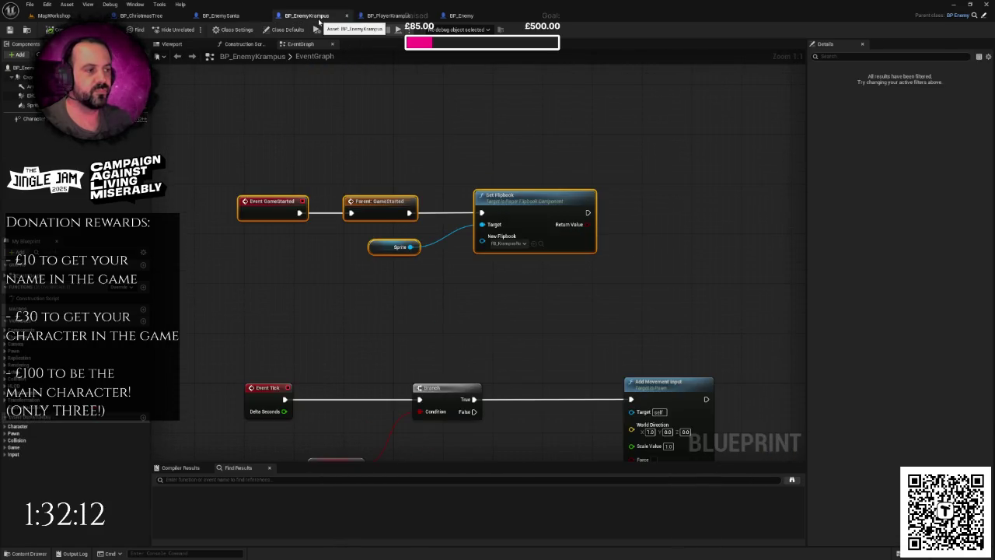
click(434, 269)
scroll(434, 270, down, 3)
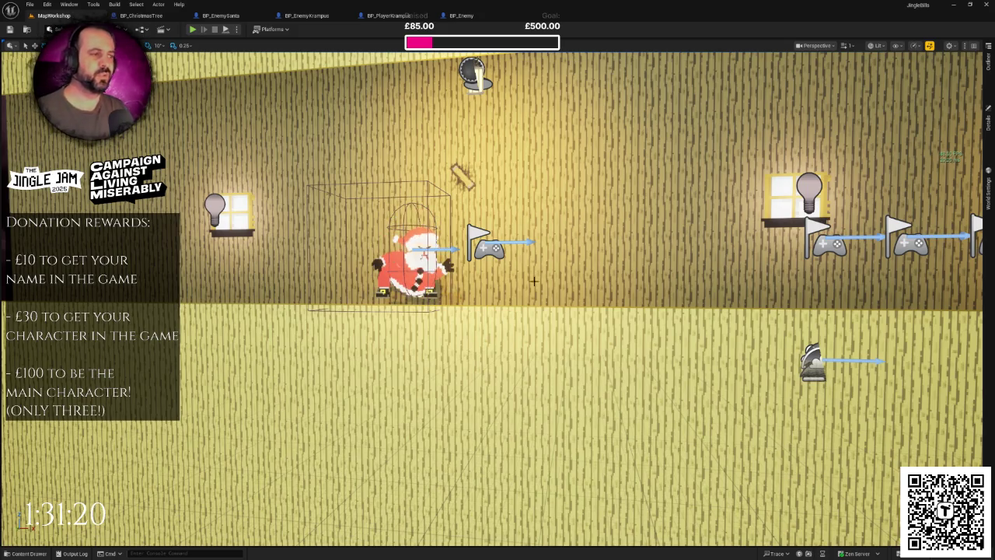
Step: Pull the camera back along the level corridor, then bring up the Notepad to-do list
scroll(477, 204, down, 5)
scroll(477, 204, down, 1)
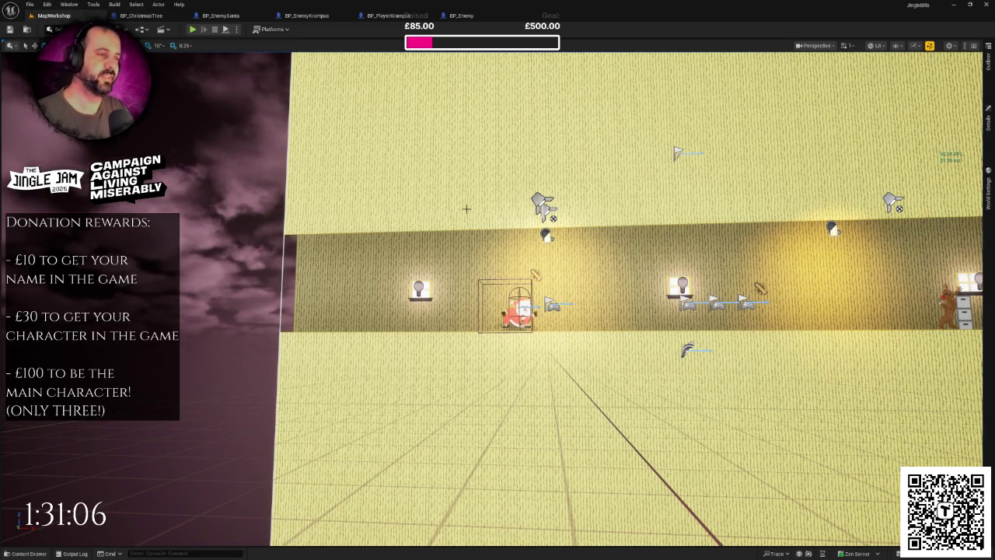
mouse_move(567, 246)
mouse_down()
mouse_move(566, 311)
mouse_move(675, 315)
mouse_up()
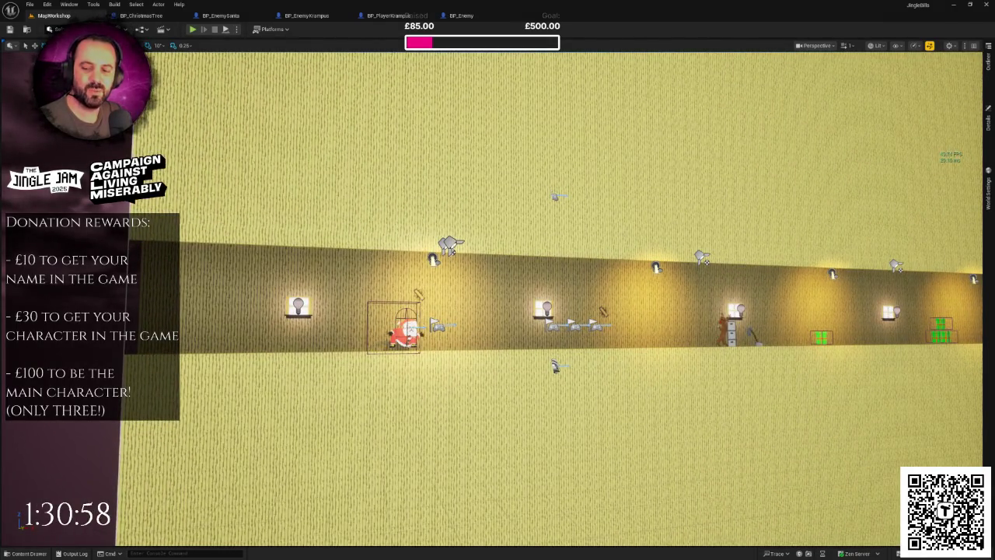
key(alt+Tab)
right_click(435, 198)
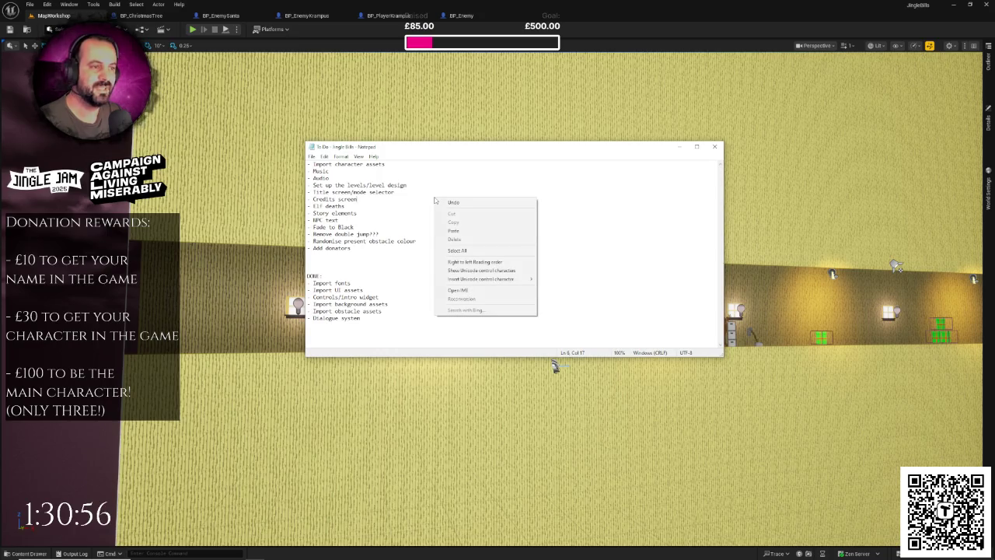
click(377, 193)
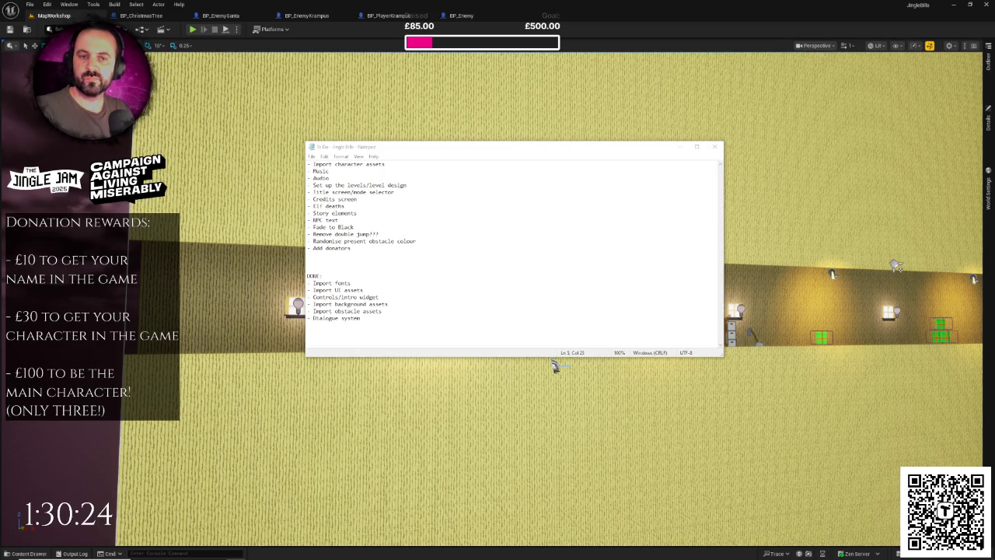
click(365, 247)
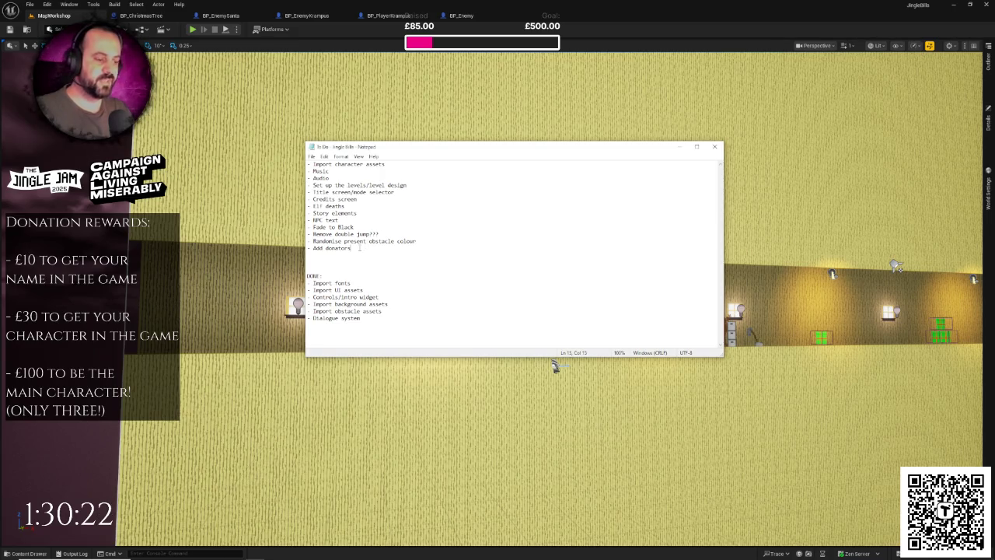
Step: Add '- Test build' below 'Add donators', save the to-do list, and switch to Paint
key(Return)
text(- Test build)
key(ctrl+s)
click(555, 367)
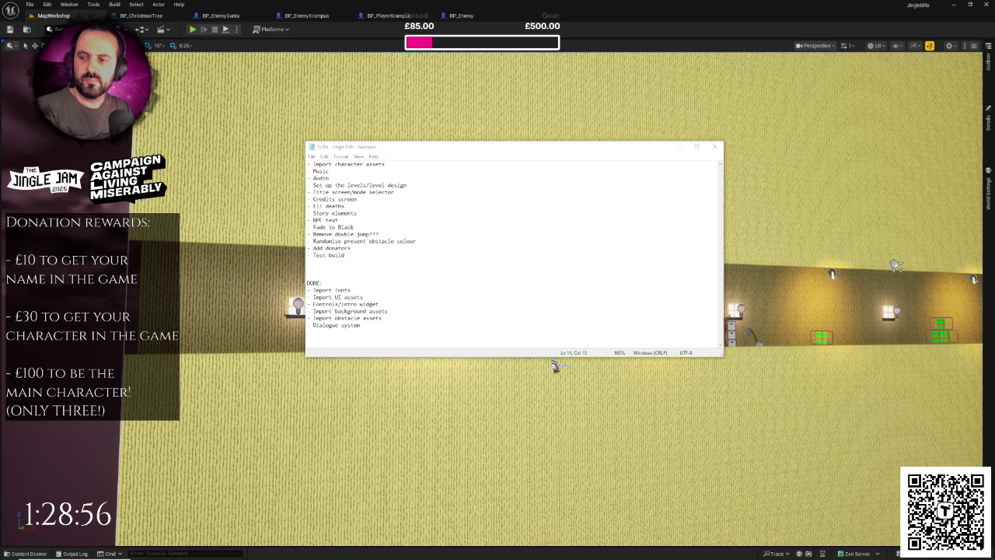
key(alt+Tab)
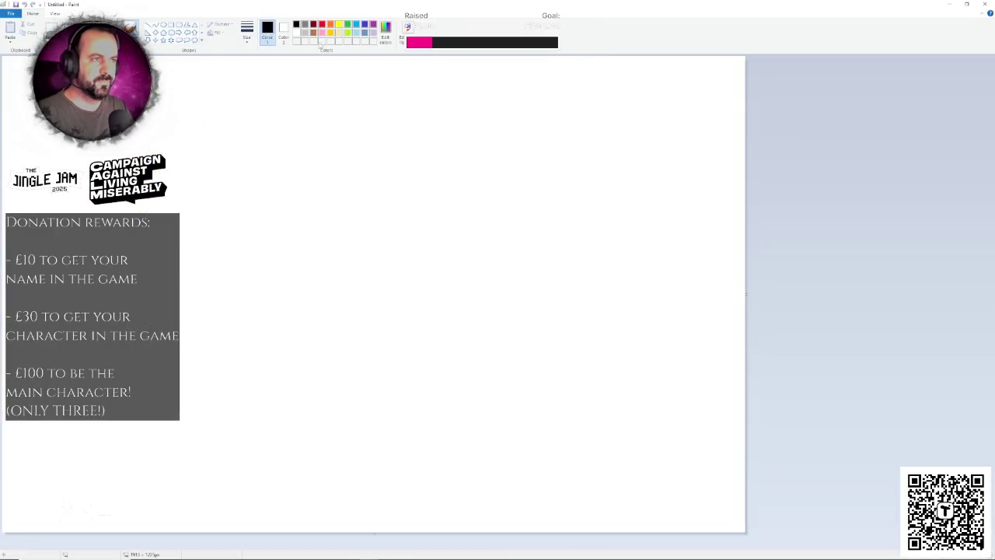
Step: Draw a brown spiral and a rectangle below it with the pencil
click(313, 33)
mouse_move(309, 133)
mouse_down()
mouse_move(245, 148)
mouse_move(248, 355)
mouse_move(514, 291)
mouse_move(393, 126)
mouse_move(291, 126)
mouse_move(247, 215)
mouse_move(367, 379)
mouse_move(464, 336)
mouse_up()
mouse_move(307, 188)
mouse_down()
mouse_move(309, 179)
mouse_move(435, 308)
mouse_move(289, 238)
mouse_up()
mouse_move(330, 207)
mouse_down()
mouse_move(301, 239)
mouse_move(319, 286)
mouse_up()
mouse_move(364, 225)
mouse_down()
mouse_move(366, 276)
mouse_move(372, 218)
mouse_move(368, 263)
mouse_up()
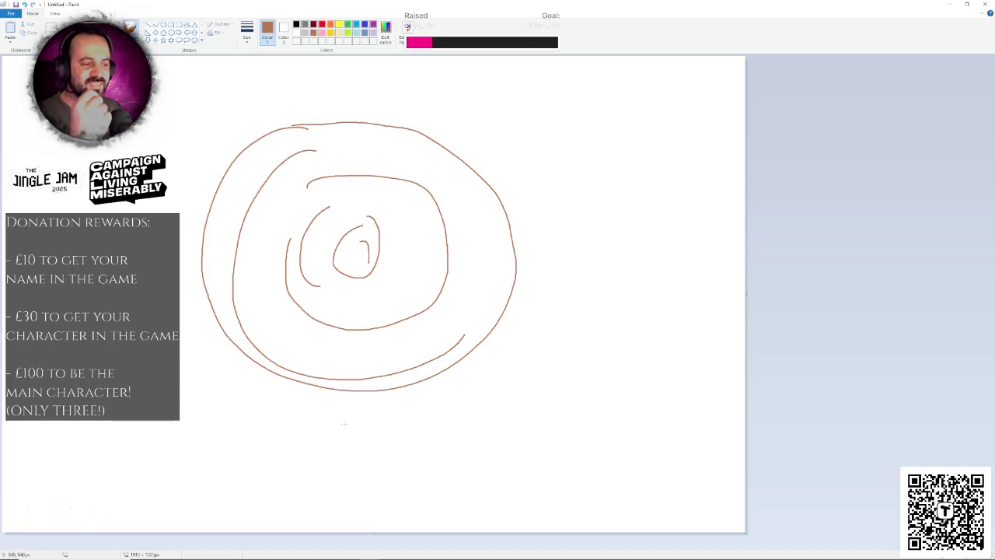
mouse_move(458, 405)
mouse_down()
mouse_move(493, 463)
mouse_move(662, 465)
mouse_move(605, 413)
mouse_move(459, 412)
mouse_move(611, 441)
mouse_move(591, 426)
mouse_move(633, 449)
mouse_up()
Step: Add a green tick and a red cross over the rectangle, then close Paint without saving
click(348, 24)
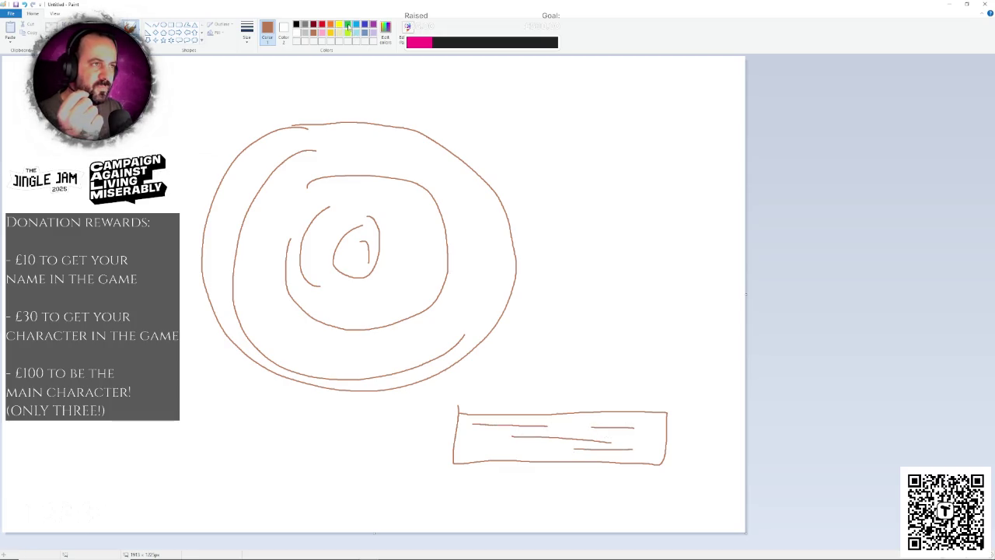
mouse_move(218, 230)
mouse_down()
mouse_move(415, 206)
mouse_move(500, 165)
mouse_up()
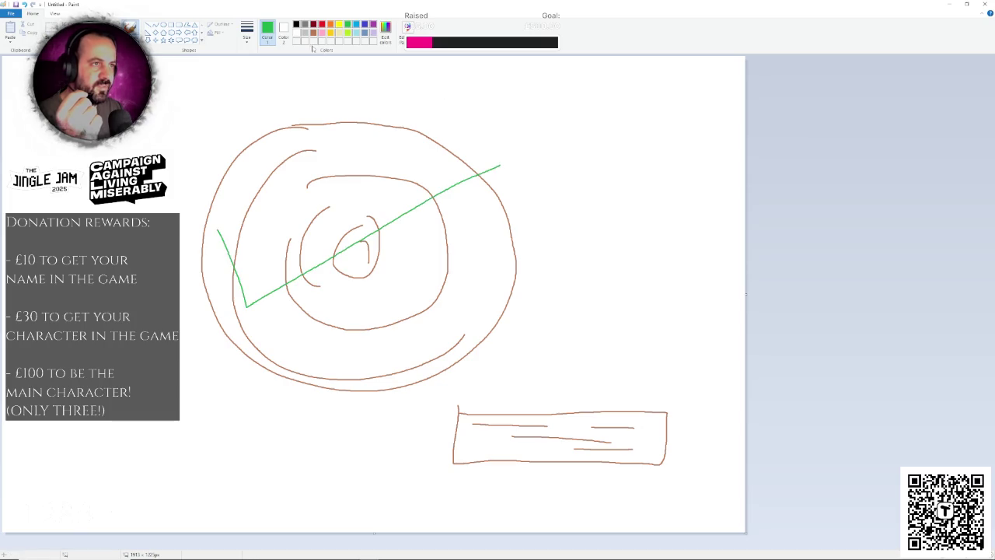
click(322, 24)
mouse_move(602, 358)
mouse_down()
mouse_move(457, 455)
mouse_move(650, 398)
mouse_move(615, 377)
mouse_up()
drag(644, 346, 666, 334)
drag(623, 360, 423, 533)
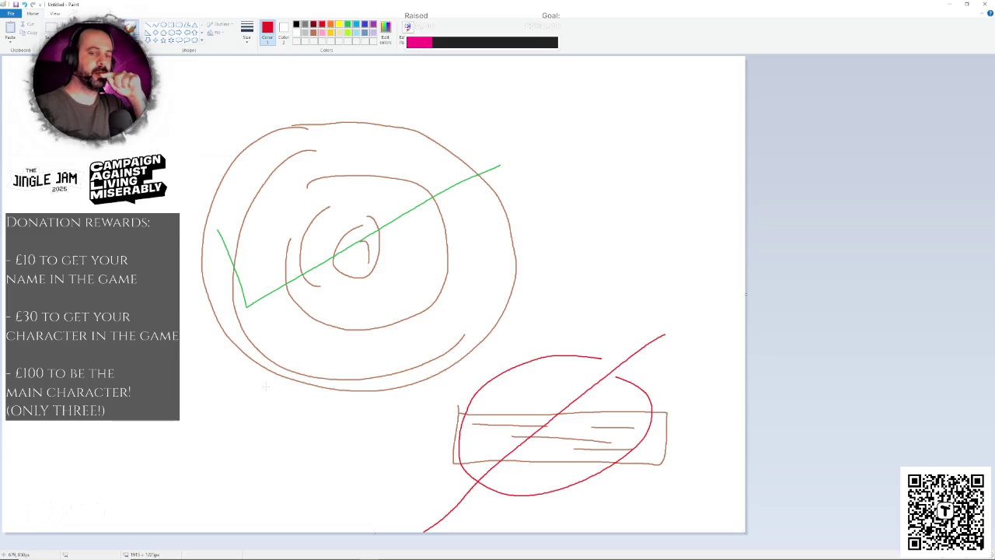
click(985, 4)
click(510, 283)
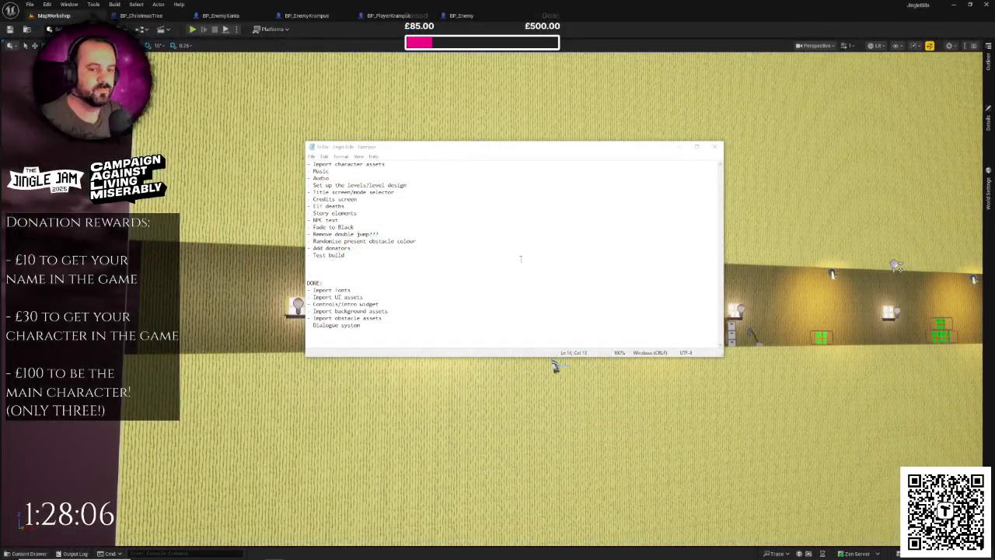
Step: Put the Notepad to-do list behind the Unreal level viewport
click(550, 212)
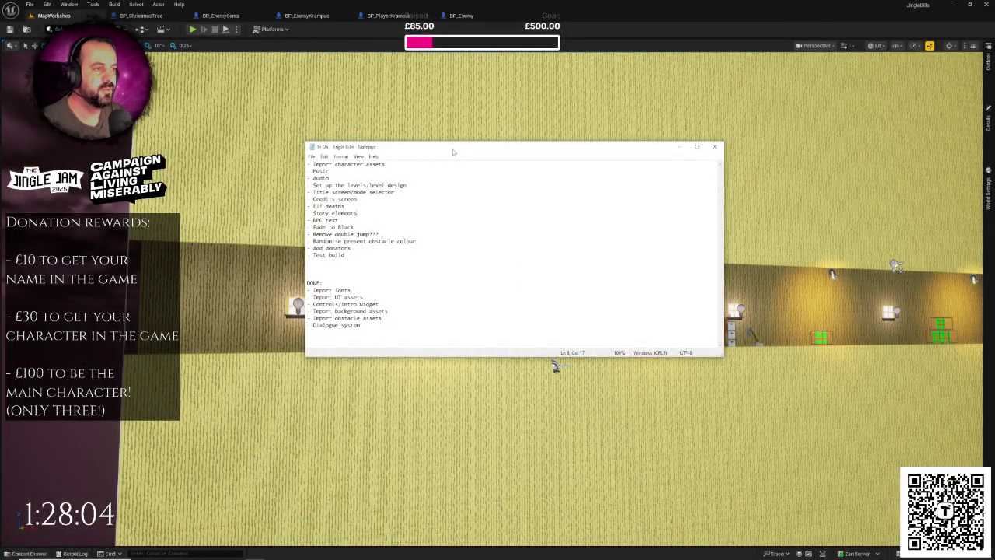
click(480, 8)
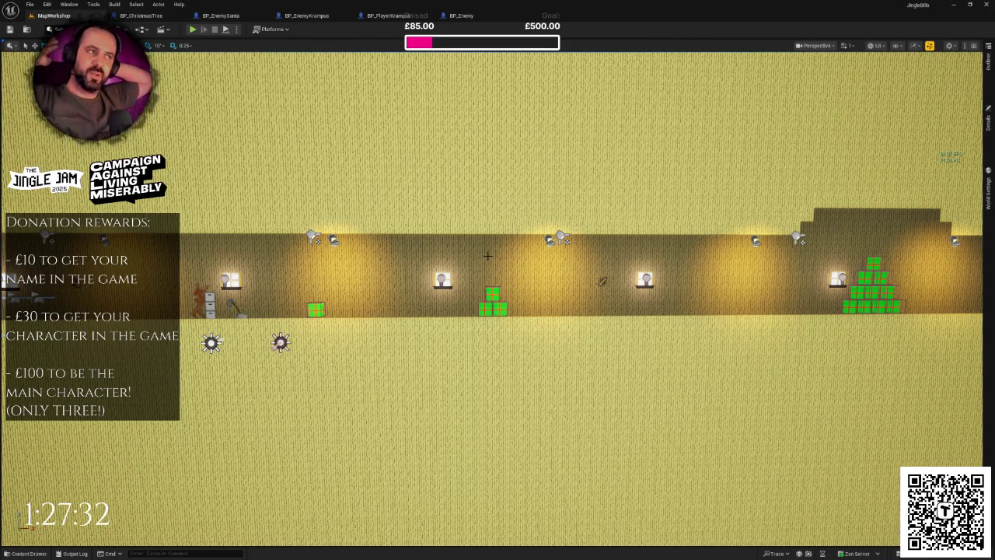
Step: Angle the view along the wall and open the Content Drawer at Blueprints/Characters/Enemies
mouse_move(487, 256)
mouse_down()
mouse_move(203, 257)
mouse_move(514, 260)
mouse_up()
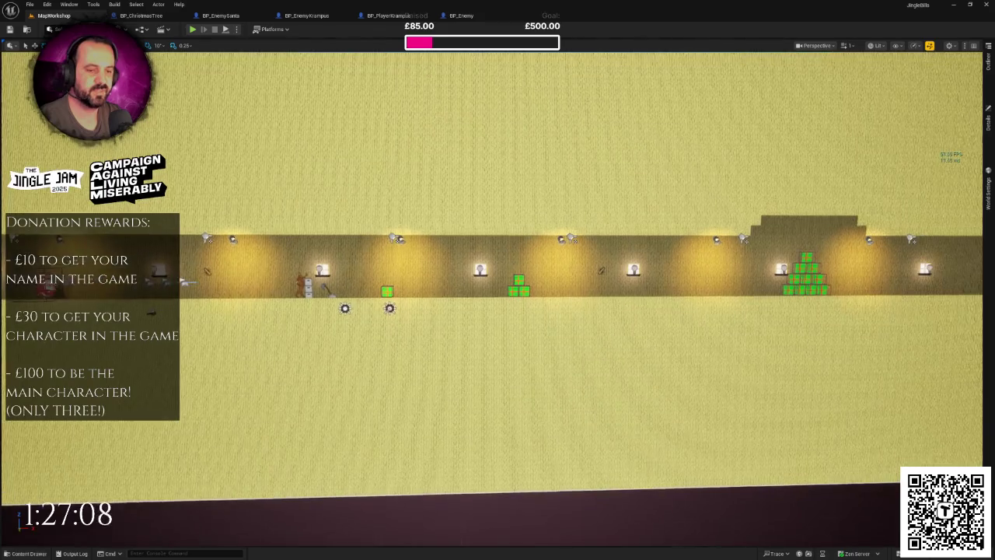
key(ctrl+space)
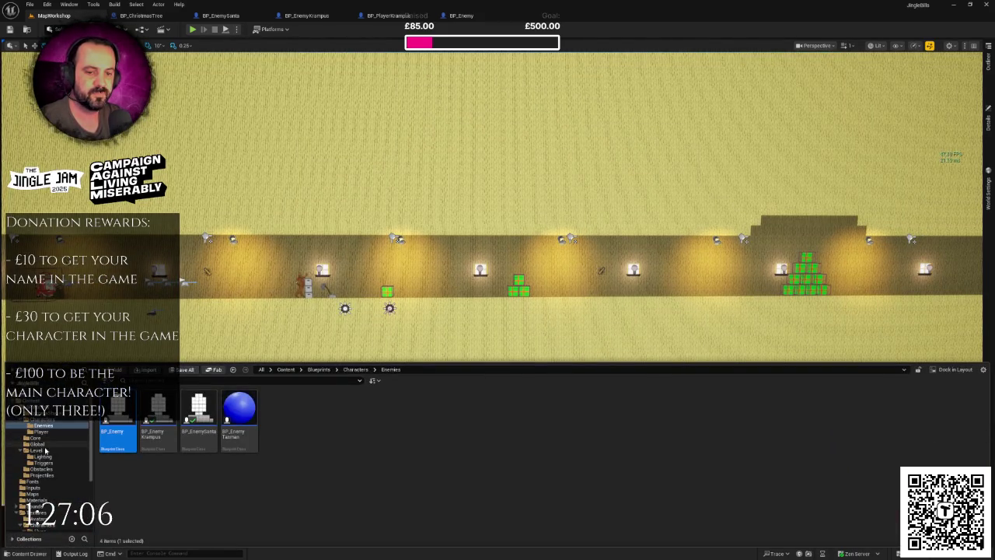
scroll(49, 455, down, 5)
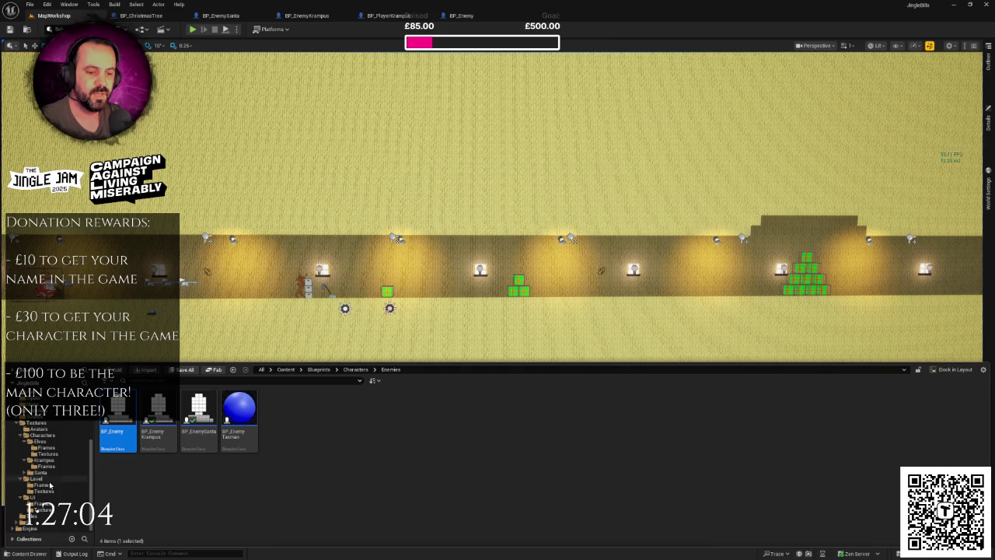
Step: Create a folder named Taxman under Textures > Characters and open it
click(40, 434)
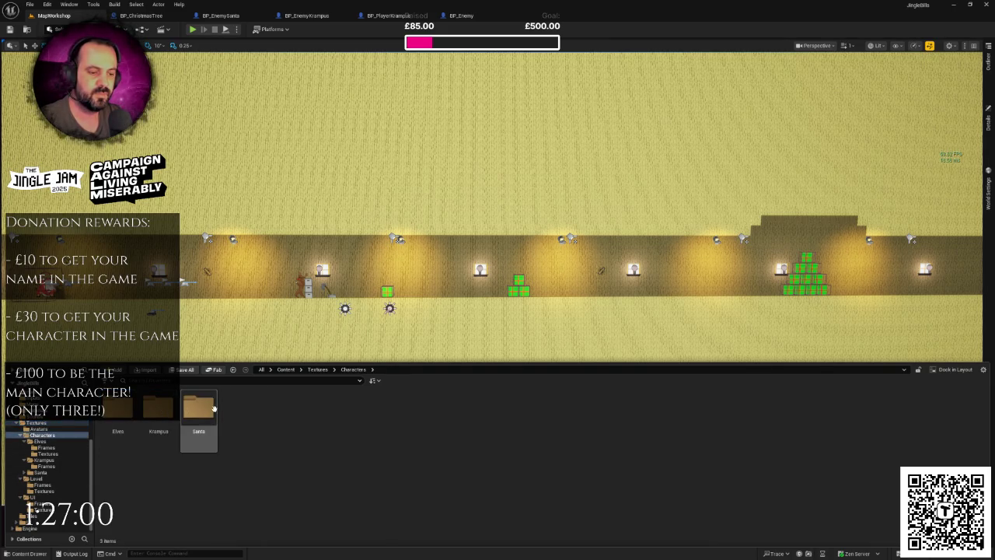
right_click(267, 413)
click(307, 158)
text(Taxman)
key(Return)
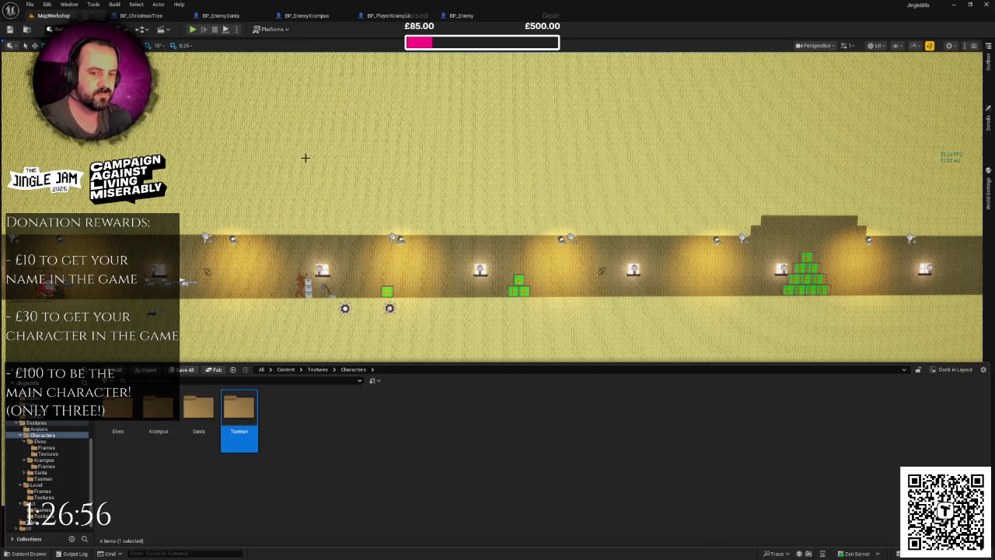
key(Return)
right_click(243, 431)
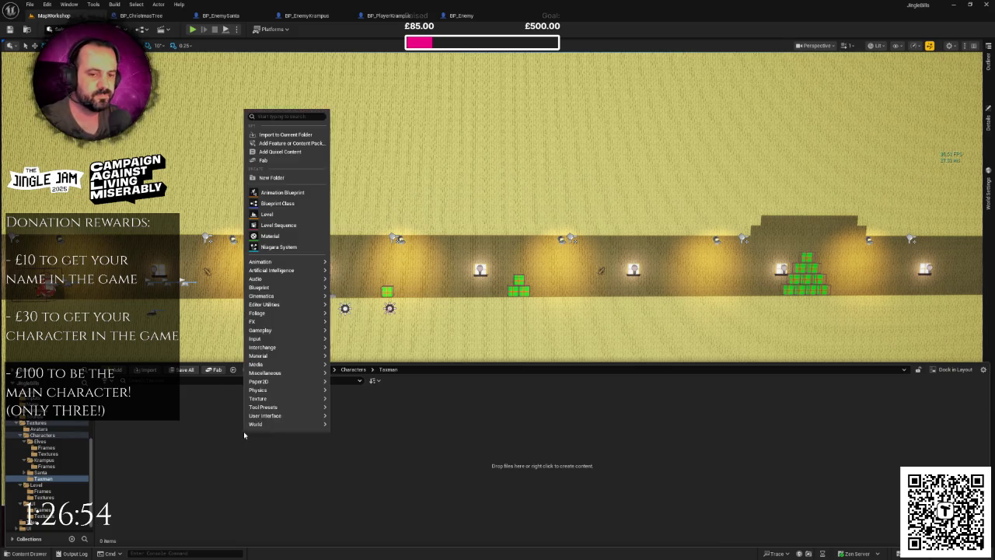
Step: Create a Frames folder inside Taxman and open it
mouse_move(276, 280)
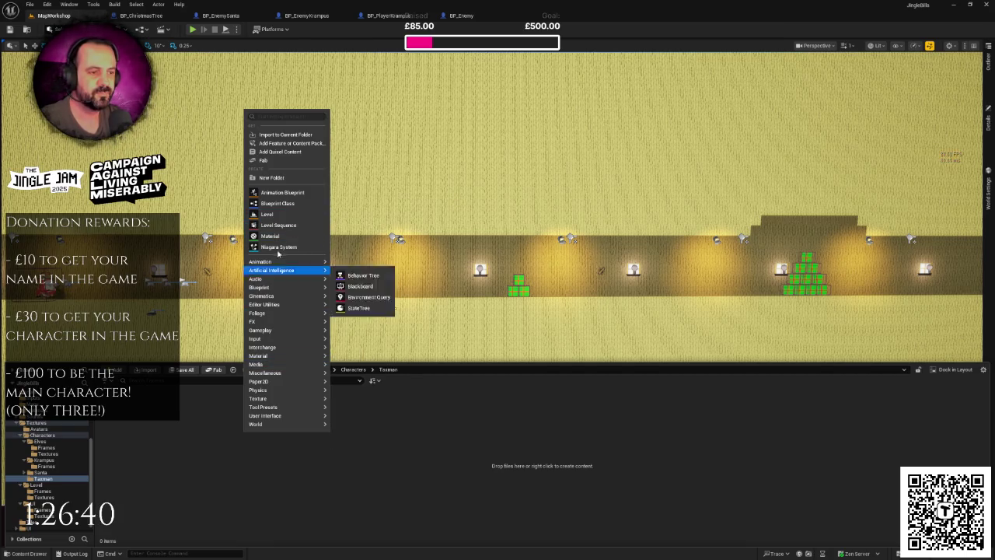
click(277, 177)
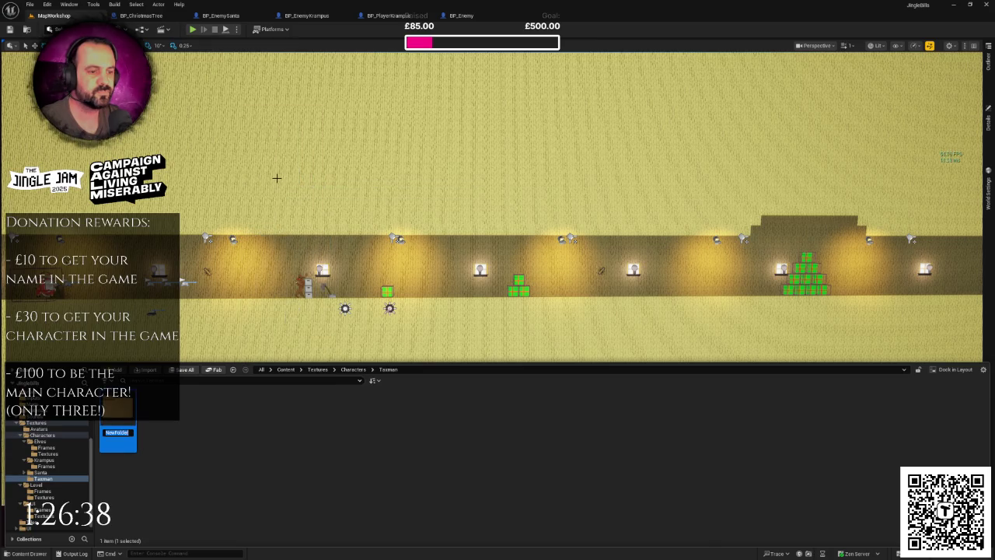
text(rames)
key(Return)
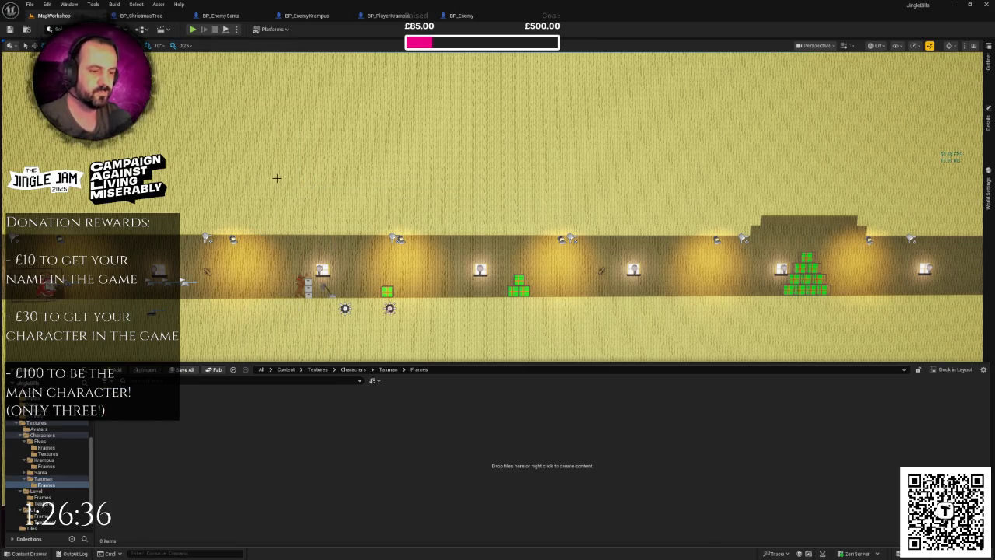
Step: Delete the accidentally created extra NewFolder
right_click(295, 454)
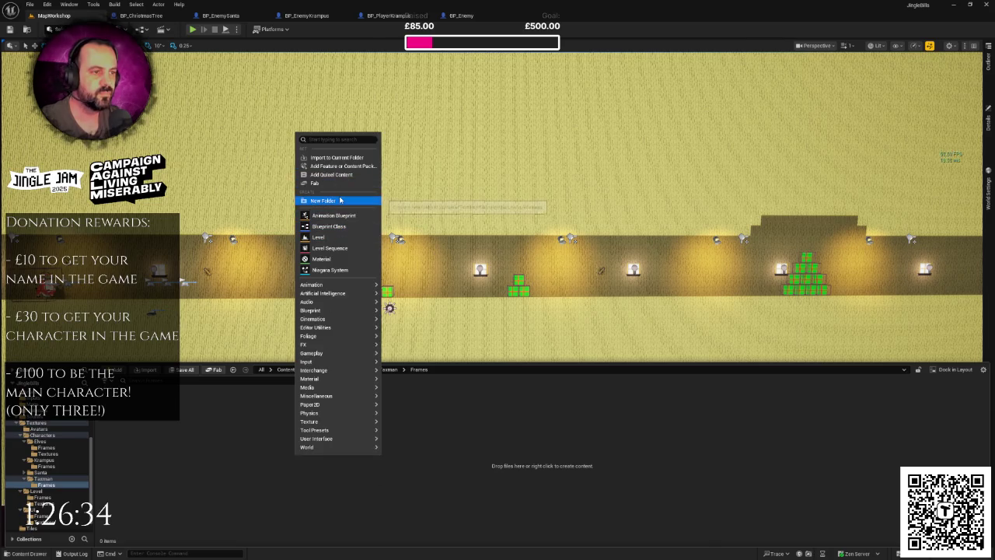
click(340, 202)
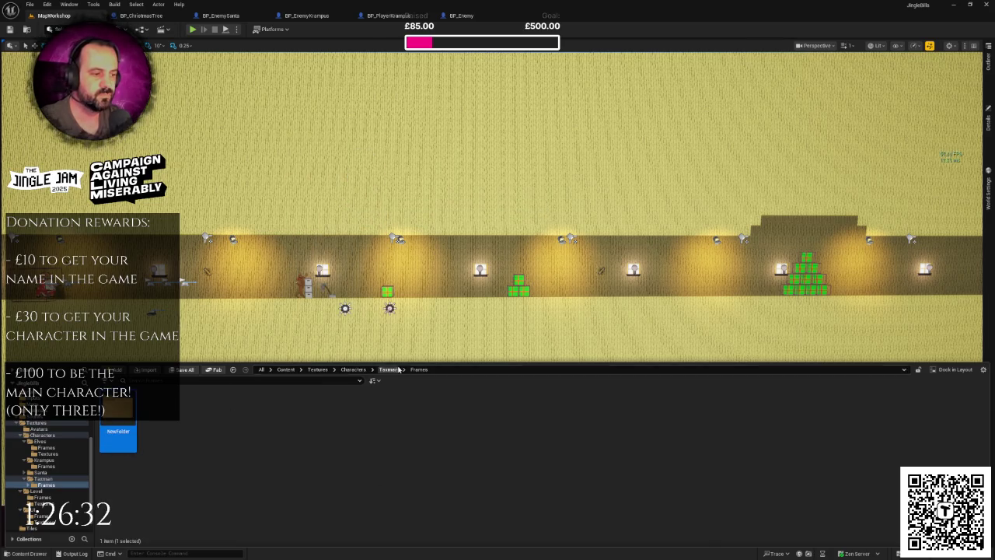
click(207, 443)
click(118, 435)
key(Delete)
click(147, 432)
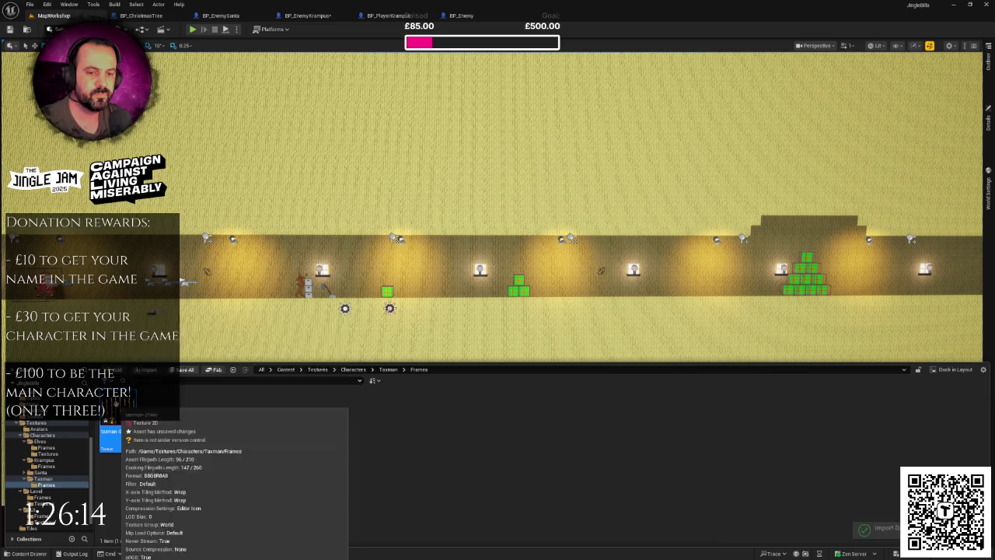
Step: Open the taxman-Sheet texture in the Texture Editor and dismiss the leftover extraction dialog
double_click(112, 436)
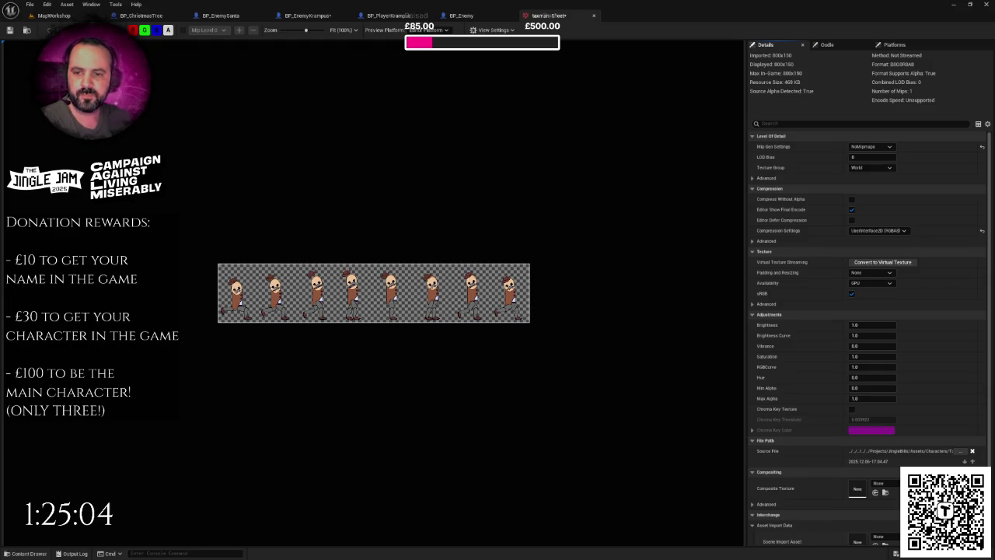
click(569, 358)
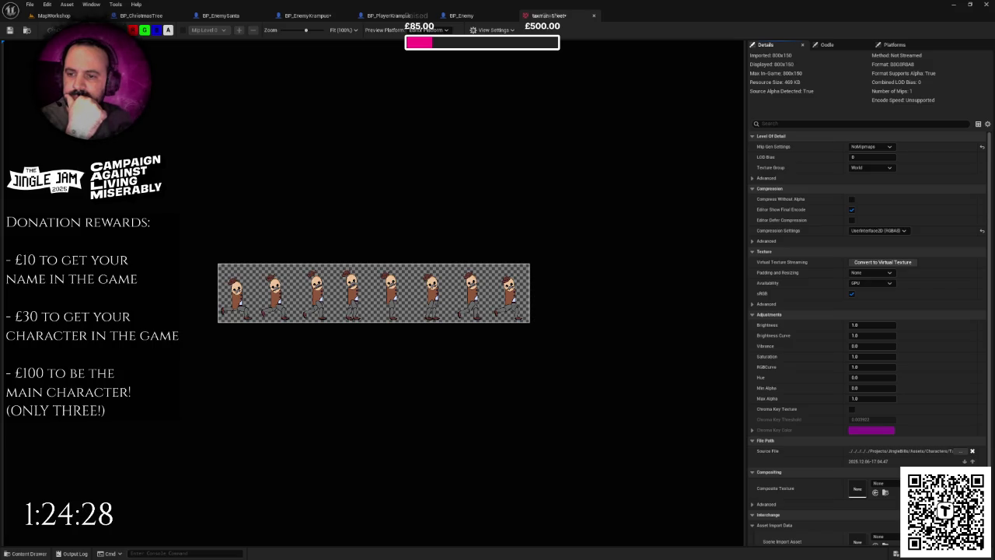
Step: Switch to TexturePacker showing the Level Sprites sheet
key(alt+Tab)
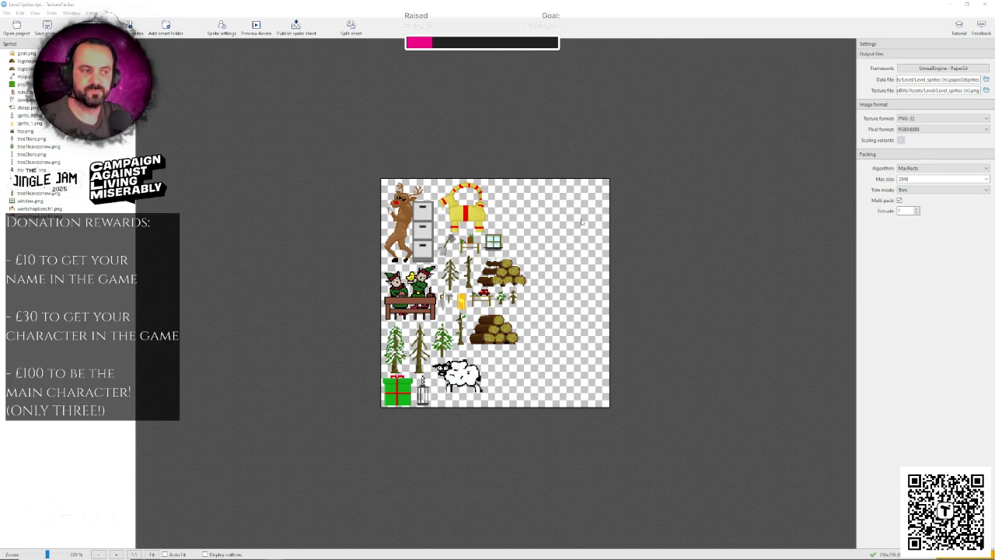
Step: Publish the Level Sprites sheet, close the report, and return to the taxman-Sheet texture editor
click(311, 29)
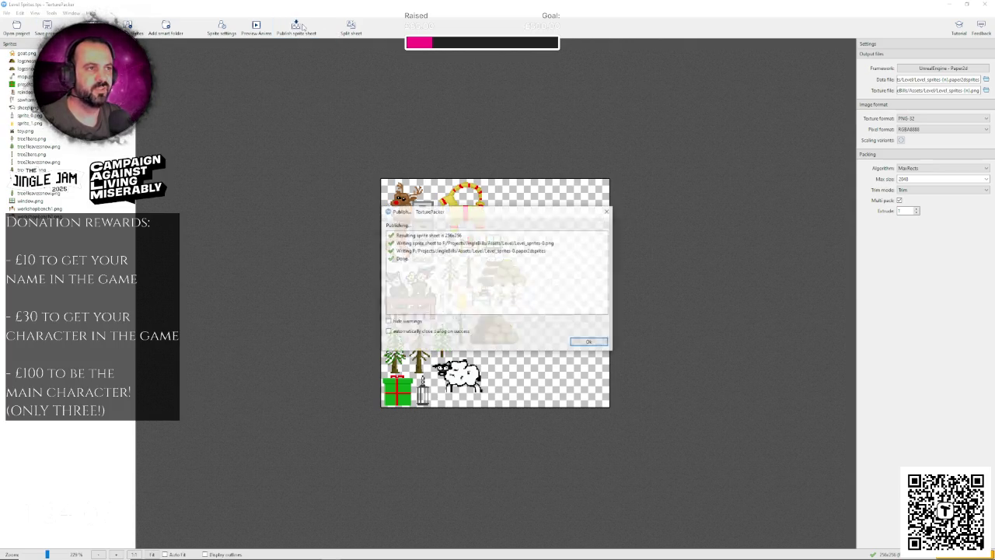
click(585, 343)
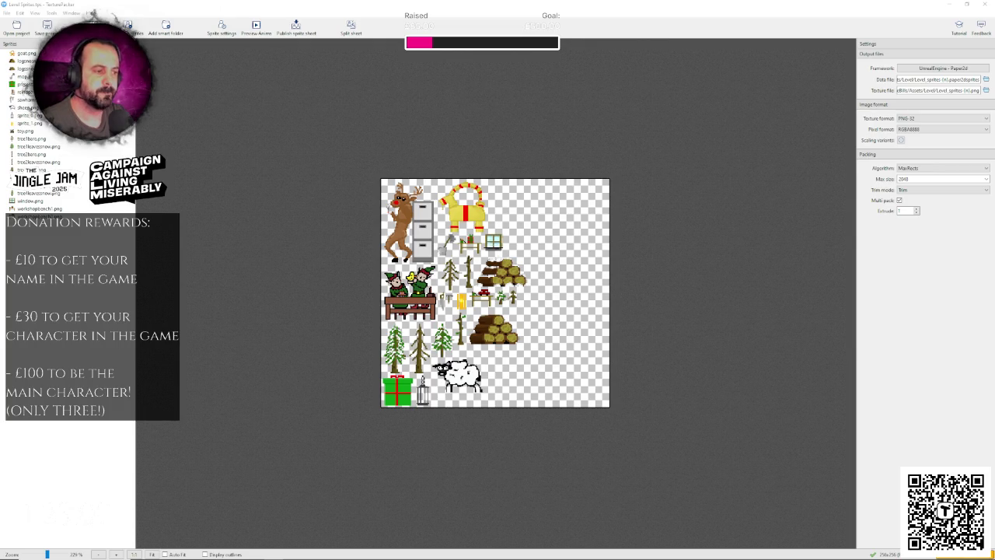
click(351, 552)
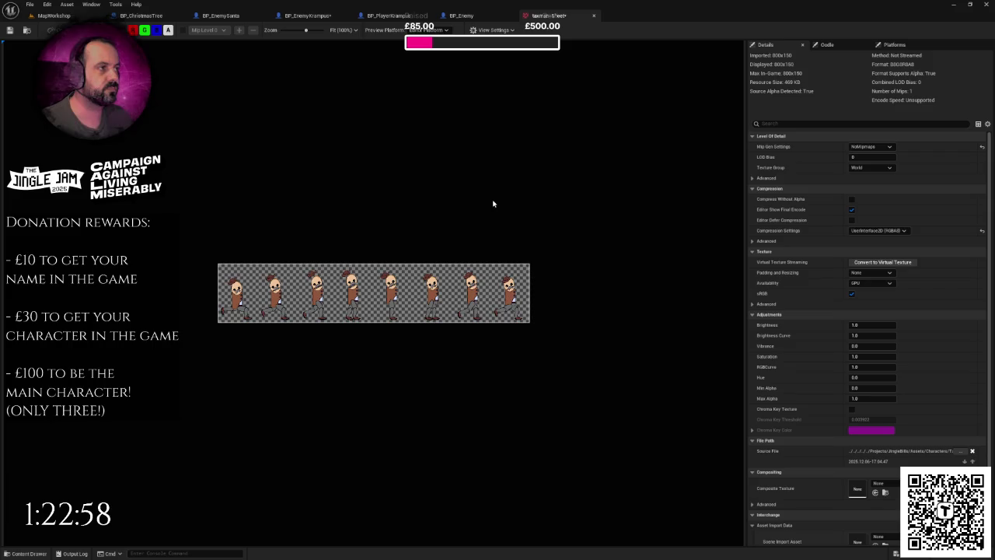
Step: Show all advanced texture properties and set X and Y tiling to Clamp
scroll(392, 283, up, 2)
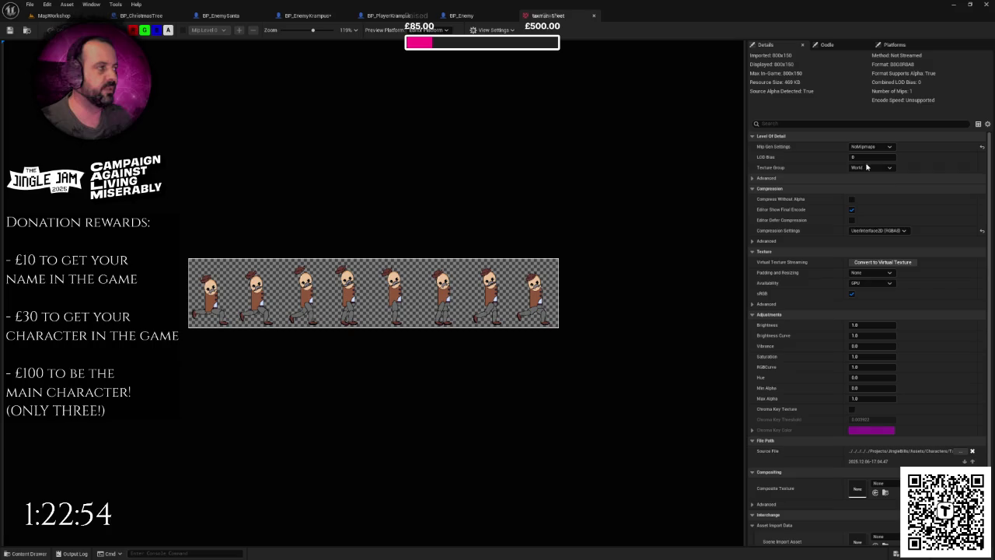
click(988, 124)
click(950, 160)
scroll(960, 210, down, 5)
click(870, 212)
click(858, 228)
click(870, 223)
click(859, 240)
Step: Set the texture filter to Nearest, check the streaming settings, and close the texture editor
scroll(918, 252, down, 2)
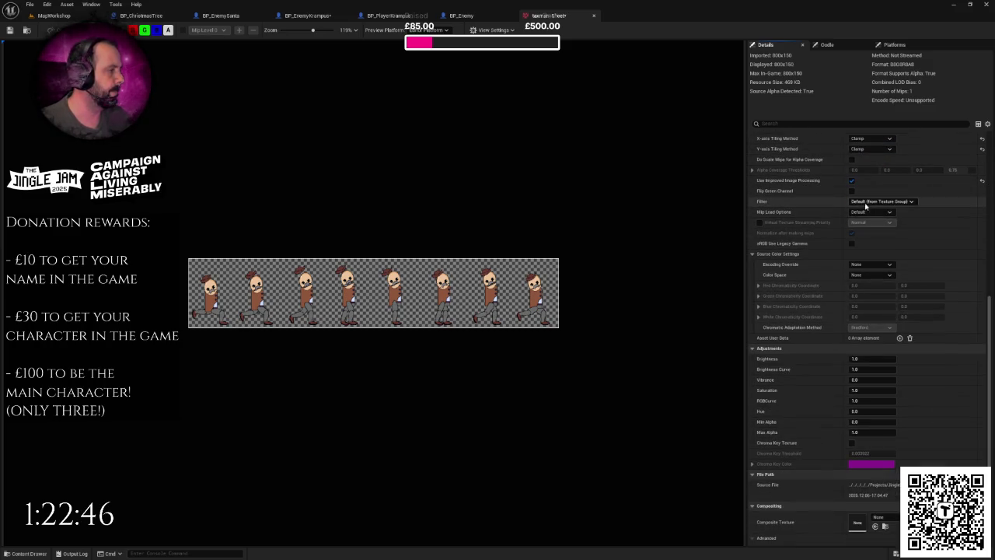
click(865, 202)
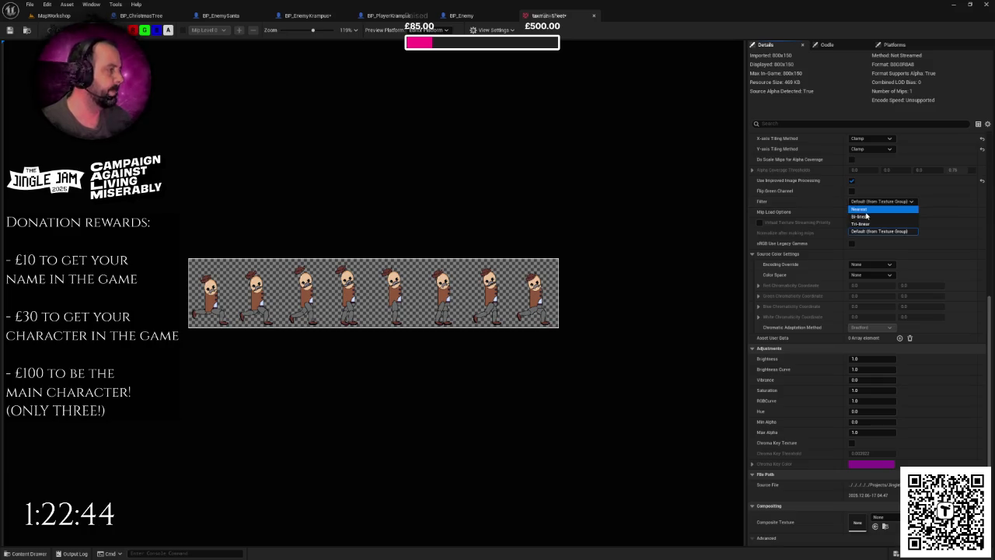
click(871, 216)
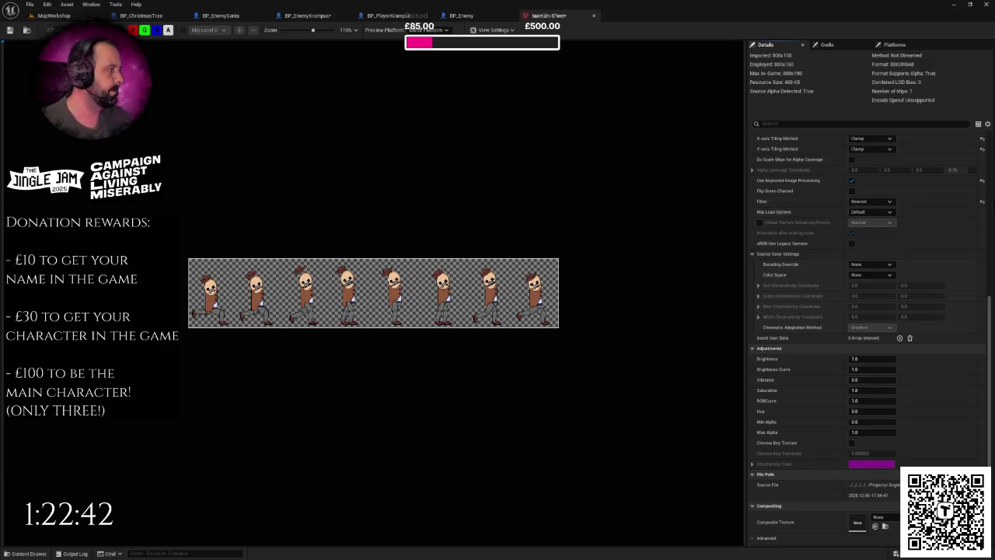
scroll(929, 296, down, 2)
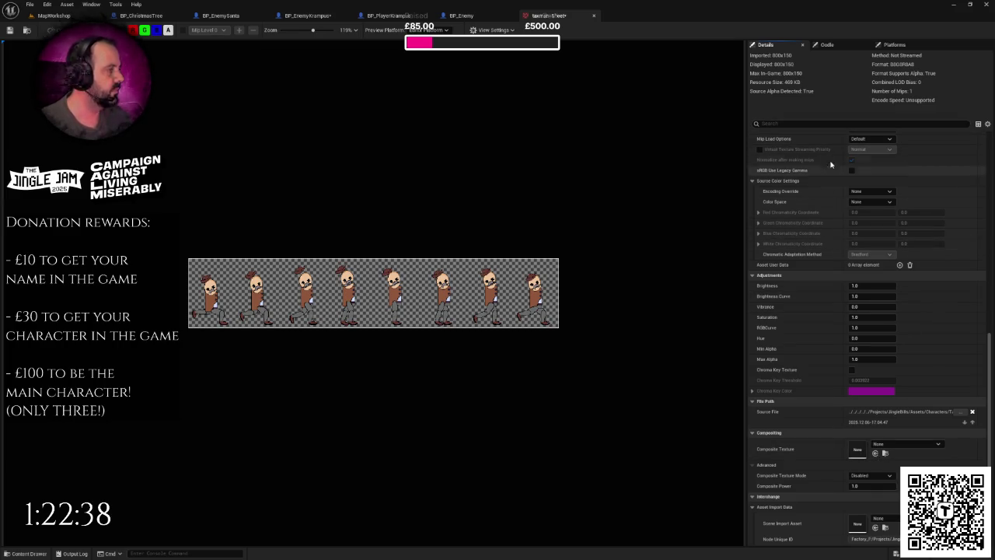
click(786, 123)
text(strea)
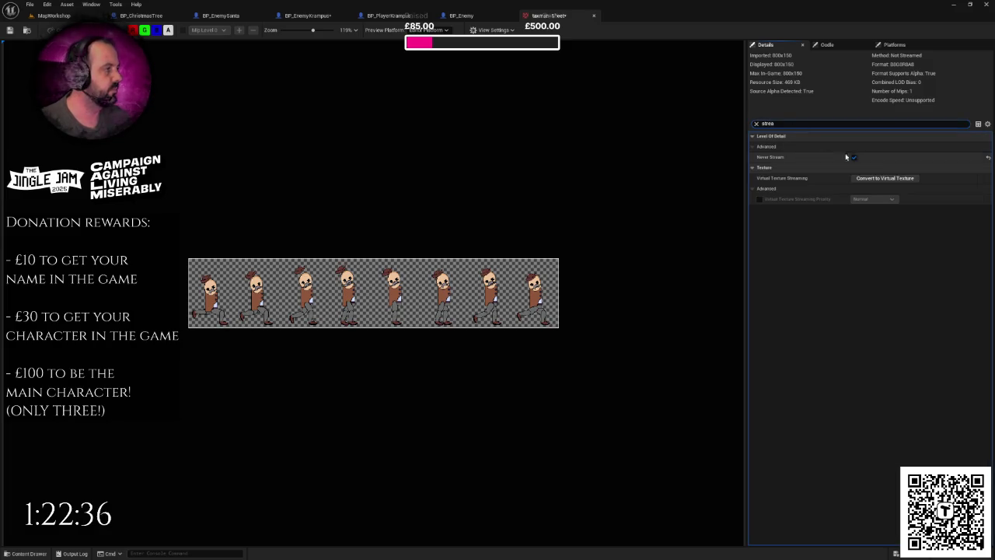
click(756, 123)
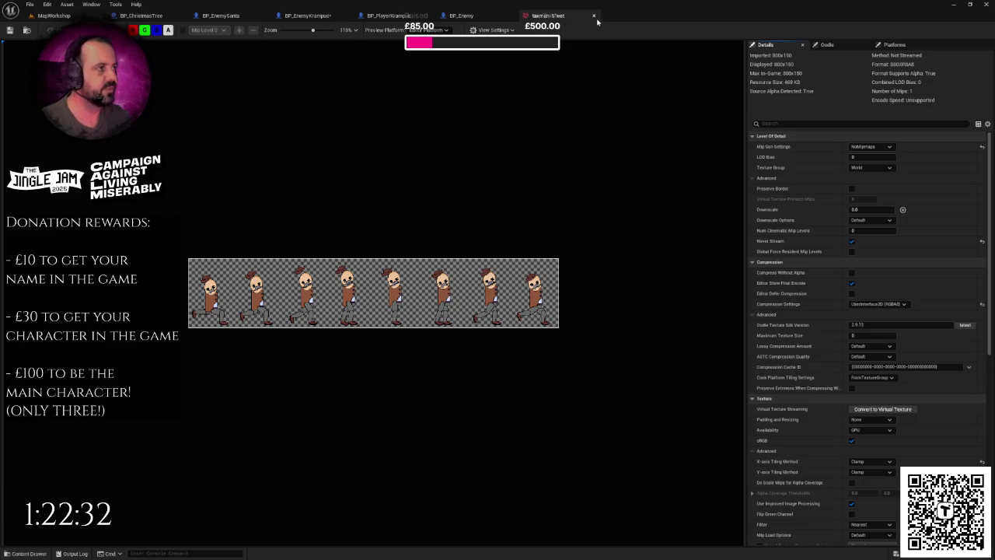
click(594, 16)
Step: Back in the level, start Extract Sprites on the taxman-Sheet texture from the Content Drawer
click(53, 15)
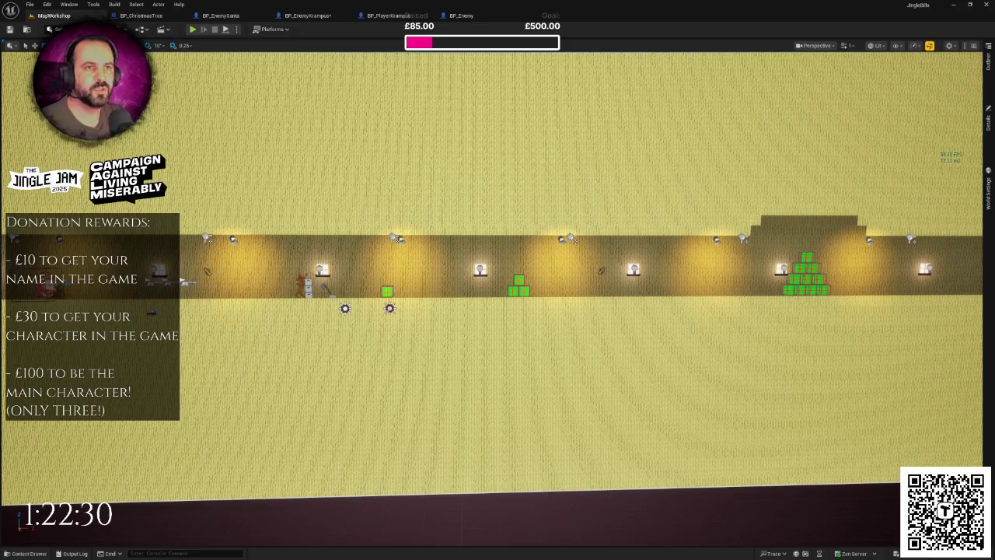
key(ctrl+space)
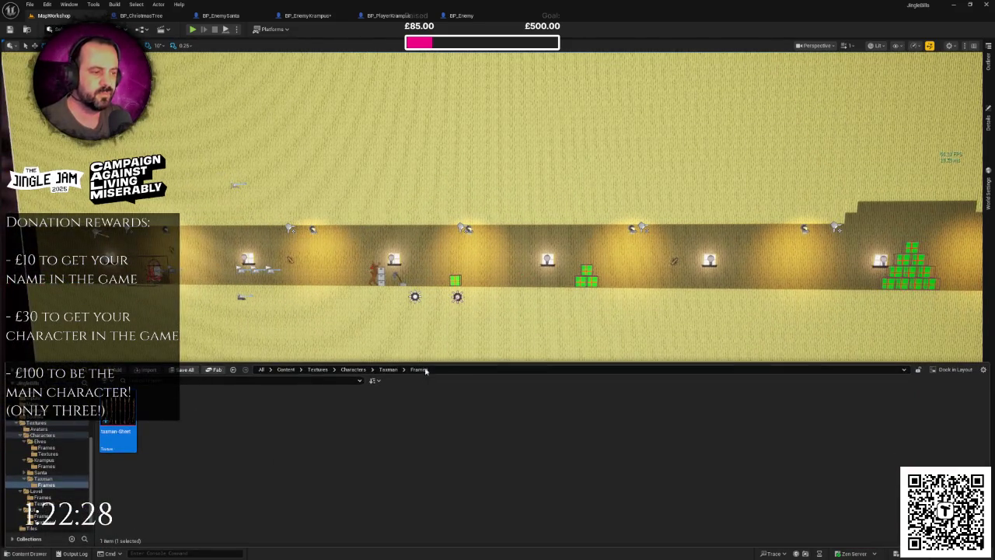
right_click(118, 438)
mouse_move(196, 174)
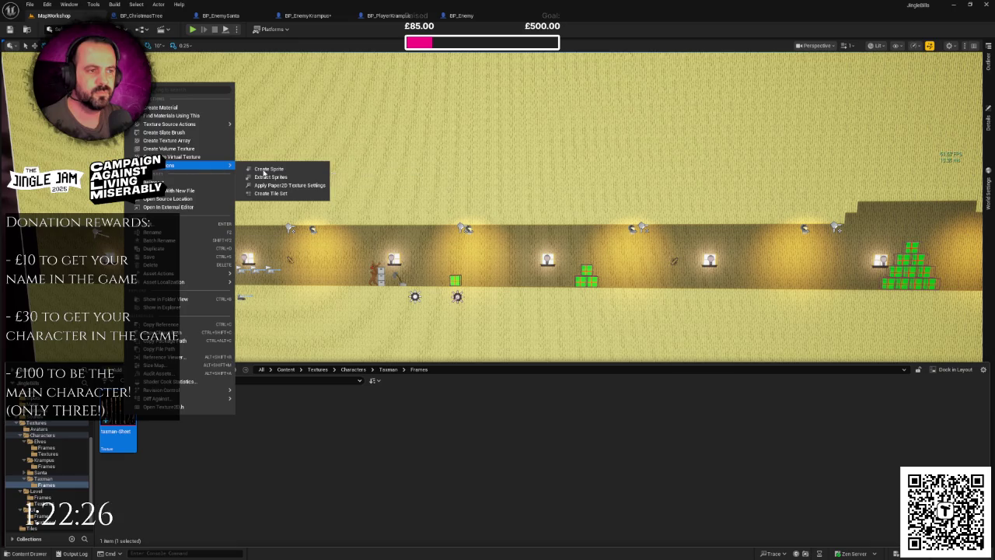
click(268, 175)
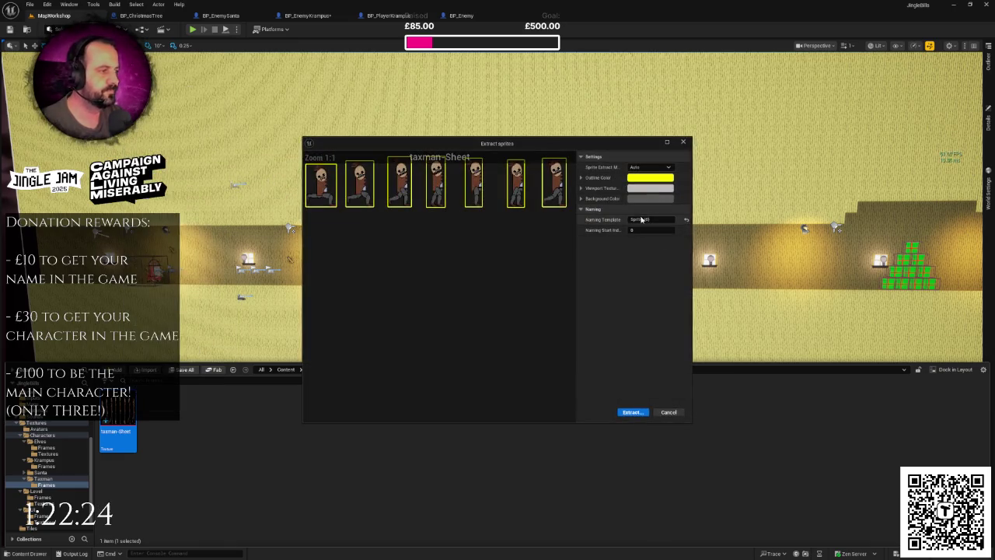
Step: Use Grid extraction with 160-wide, 150-high cells, preview the strip, and extract the sprites
mouse_move(591, 191)
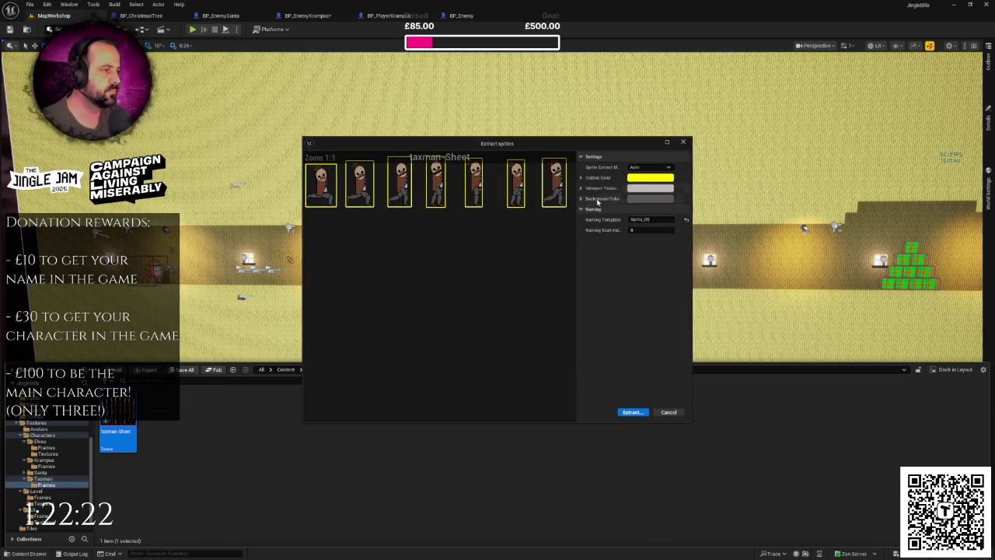
click(649, 166)
click(643, 185)
click(651, 253)
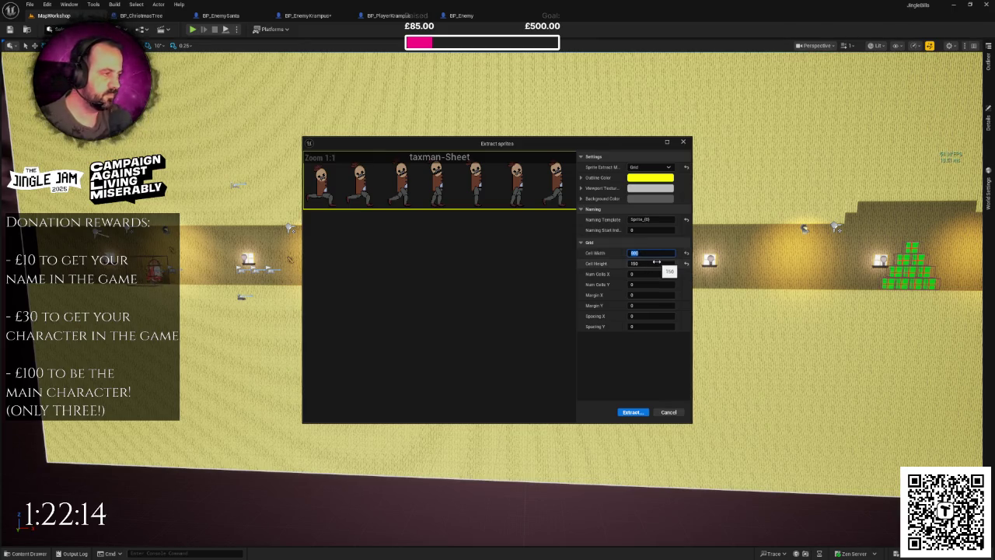
text(150)
key(Return)
text(160)
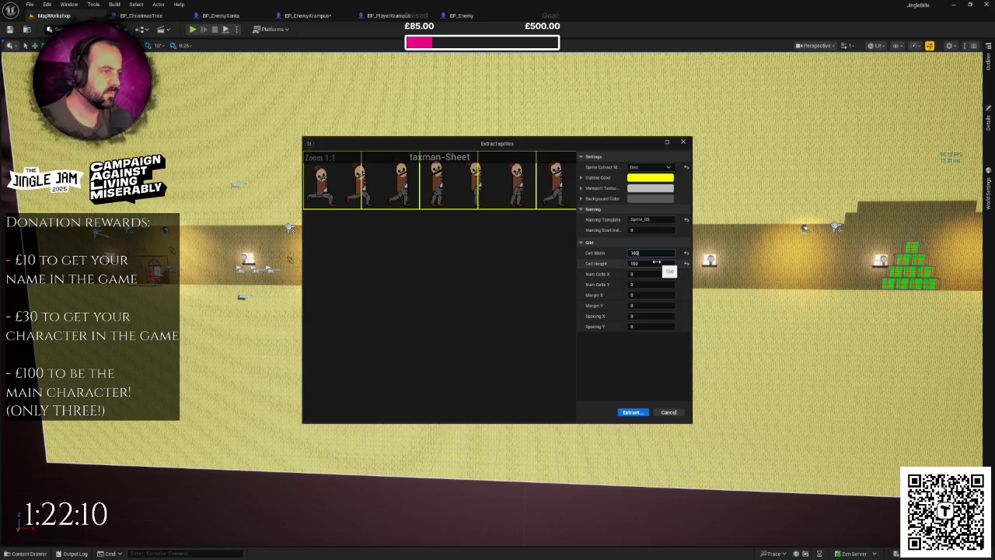
key(Return)
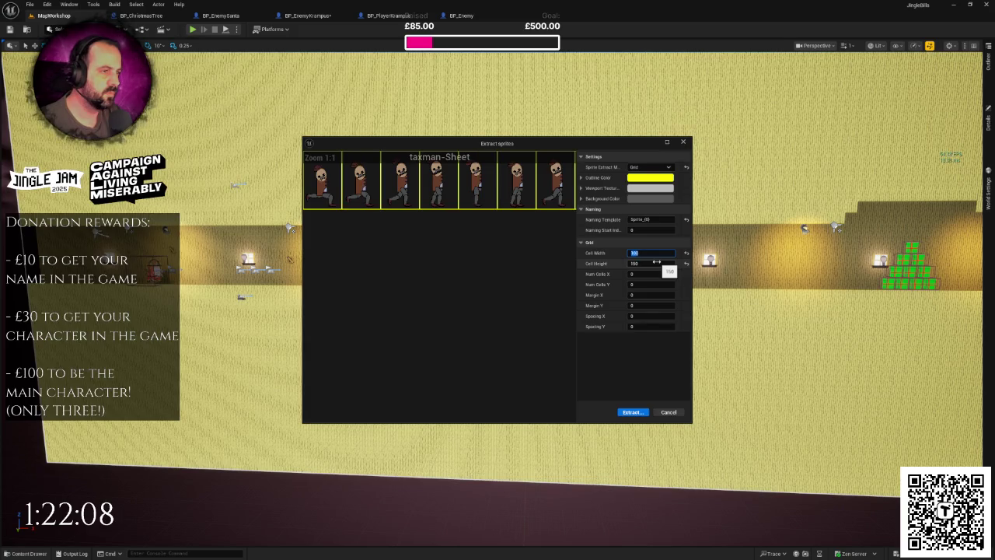
scroll(540, 292, down, 1)
click(541, 295)
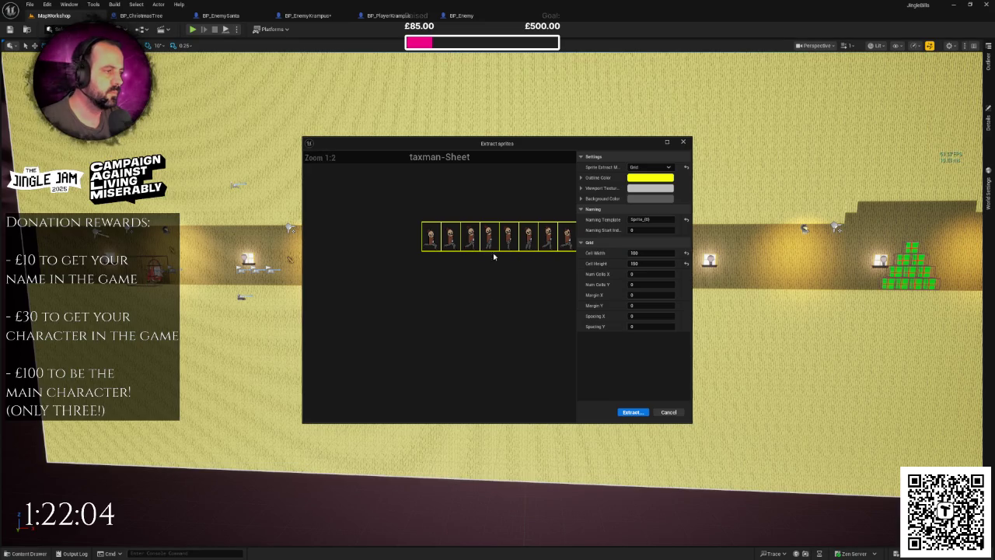
mouse_move(542, 304)
mouse_down()
mouse_move(520, 296)
mouse_move(467, 304)
mouse_move(508, 303)
mouse_up()
click(631, 413)
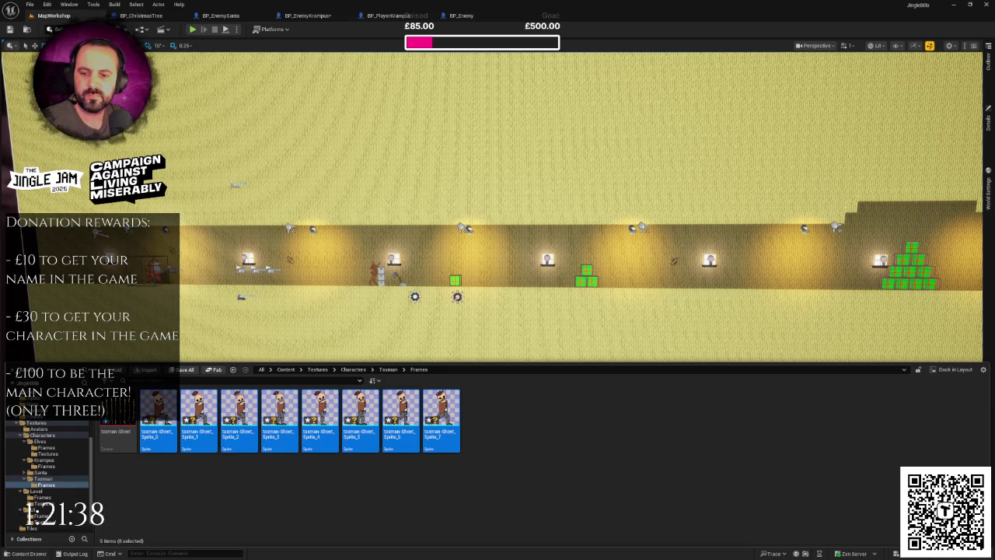
Step: Move the camera along the wall and browse to the Taxman folder in the Content Drawer
drag(545, 195, 311, 195)
mouse_move(497, 280)
mouse_down()
mouse_move(435, 280)
mouse_move(420, 264)
mouse_move(482, 264)
mouse_move(449, 232)
mouse_move(459, 171)
mouse_up()
key(ctrl+space)
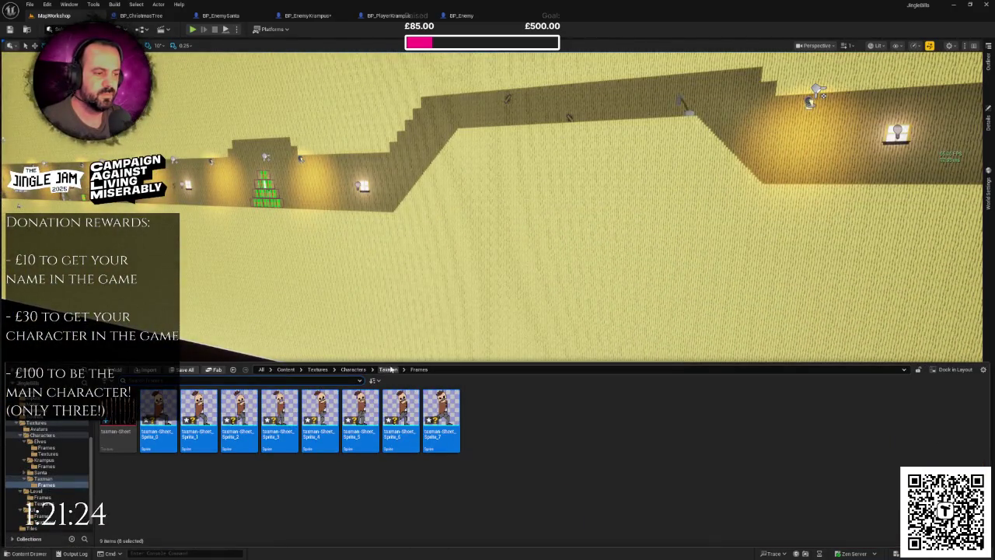
click(389, 369)
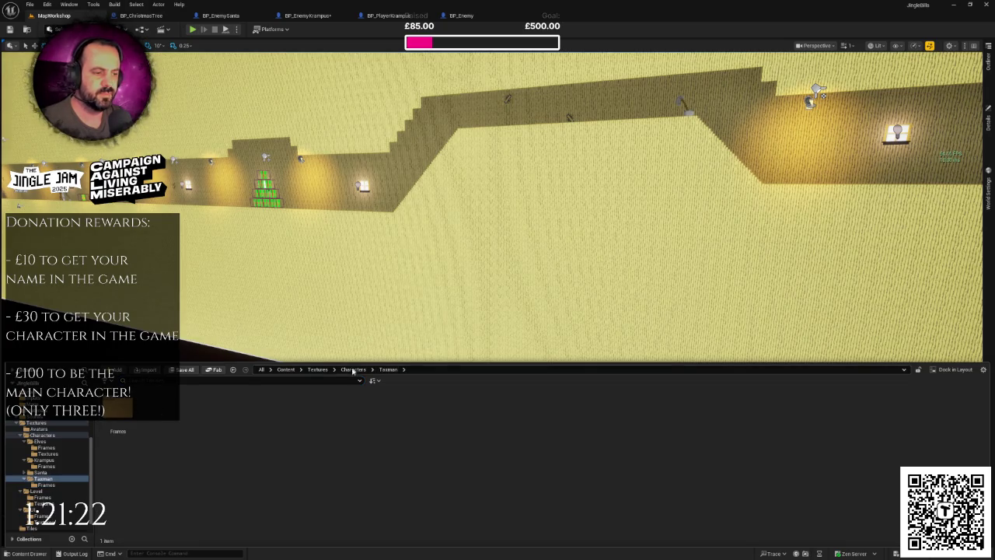
double_click(118, 412)
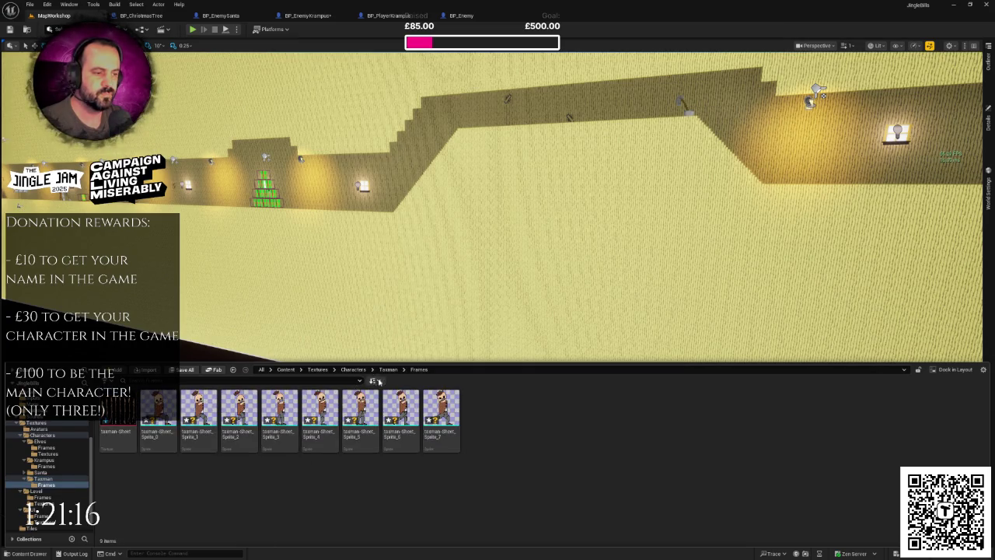
click(387, 371)
Step: Create a Paper Flipbook named FB_TaxmanIdle in the Taxman folder
right_click(244, 437)
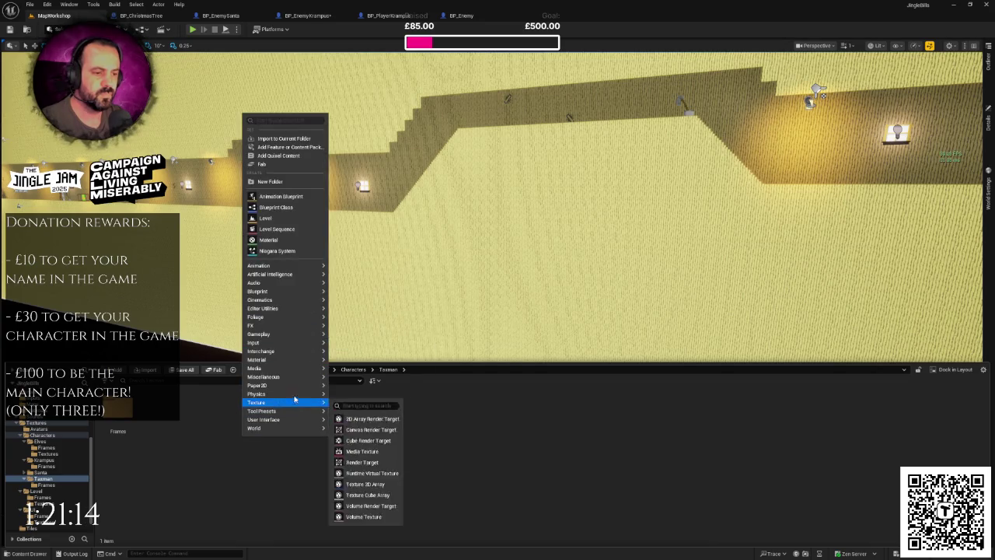
mouse_move(298, 386)
click(359, 391)
text(FB_Taxman)
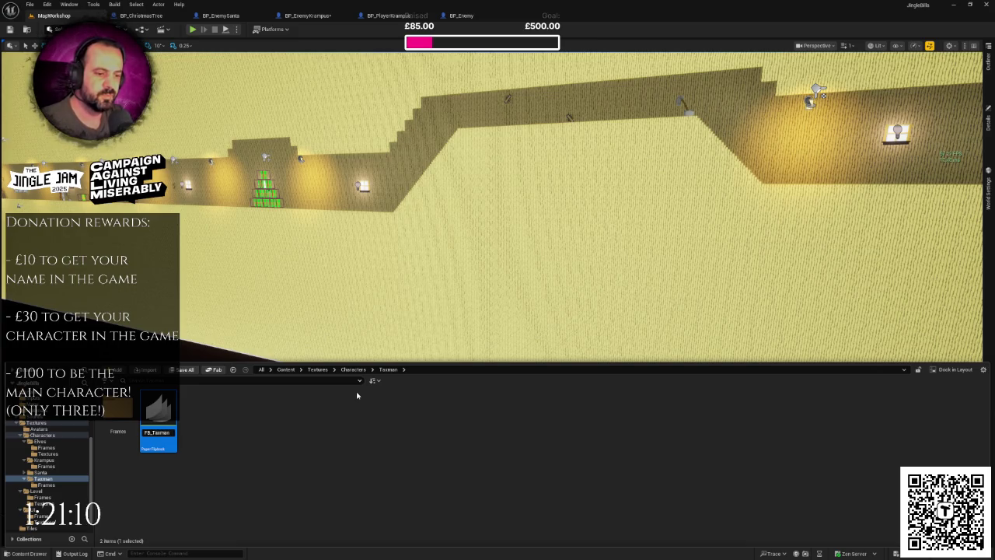
key(End)
key(Return)
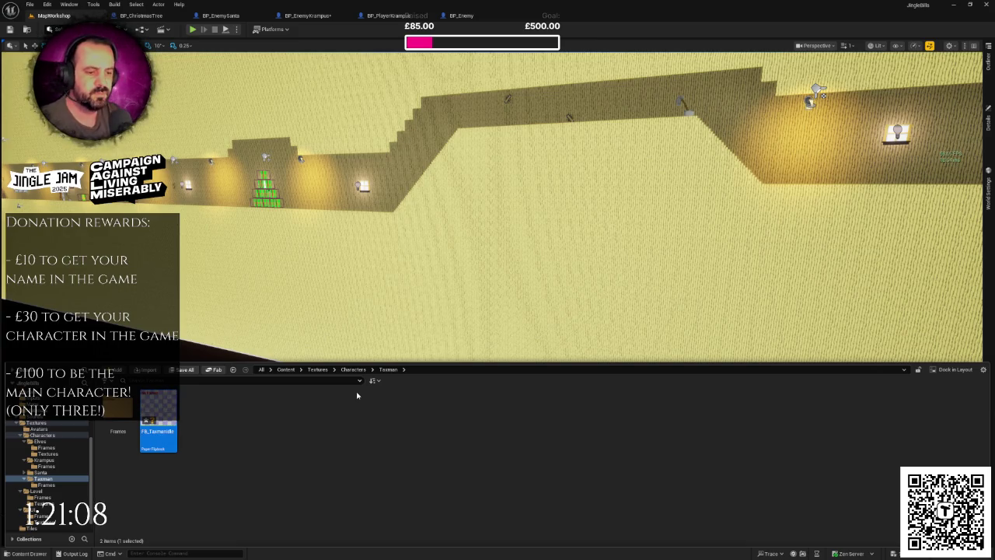
Step: Duplicate FB_TaxmanIdle and rename the copy FB_TaxmanRun
right_click(158, 420)
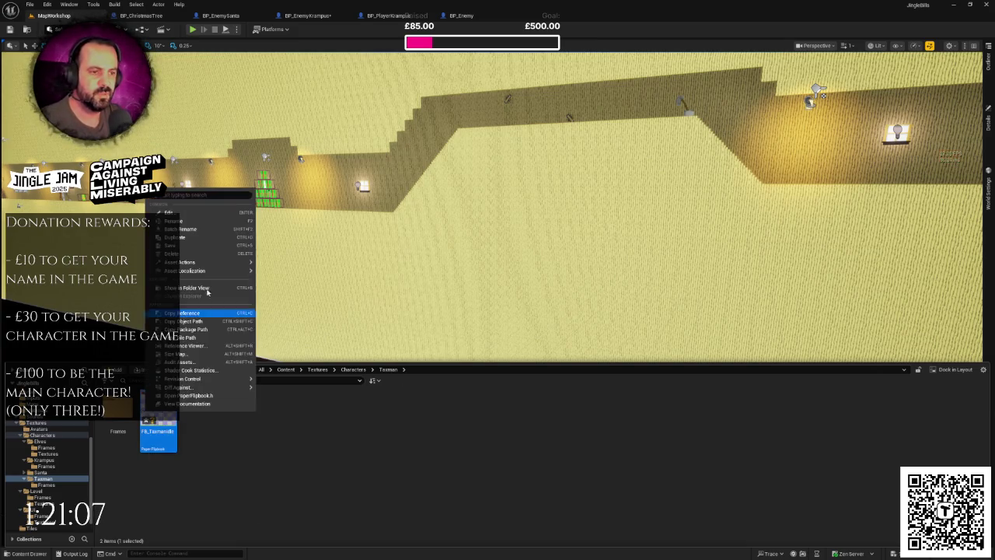
click(195, 238)
key(End)
key(BackSpace)
key(BackSpace)
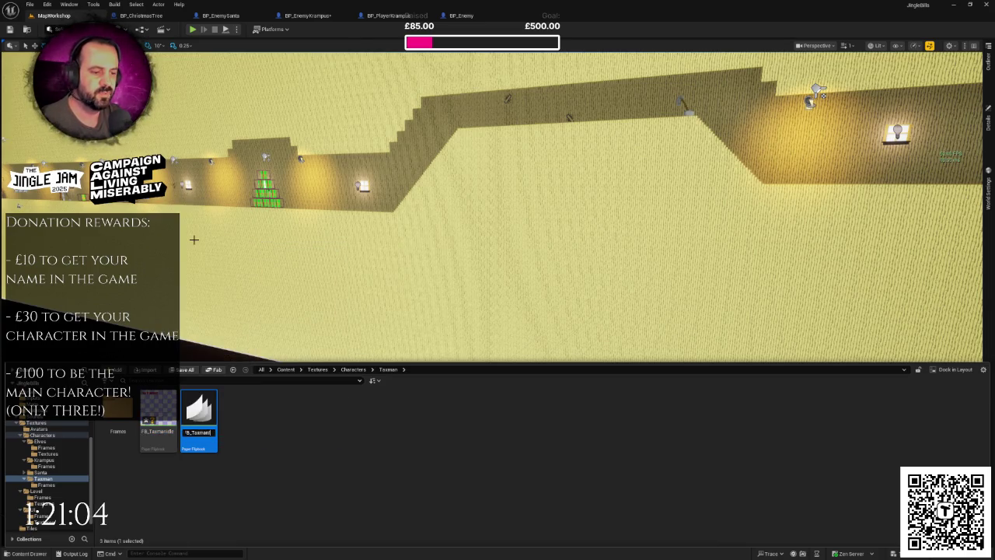
text(Run)
key(Return)
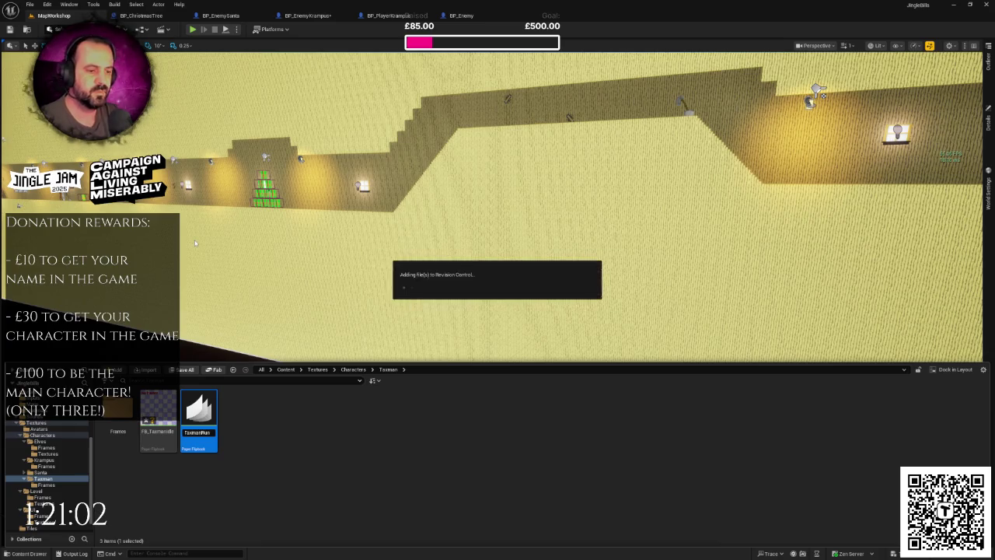
click(158, 409)
Step: Open both flipbooks and set FB_TaxmanIdle to 2 fps and FB_TaxmanRun to 8 fps
ctrl+click(190, 406)
key(Return)
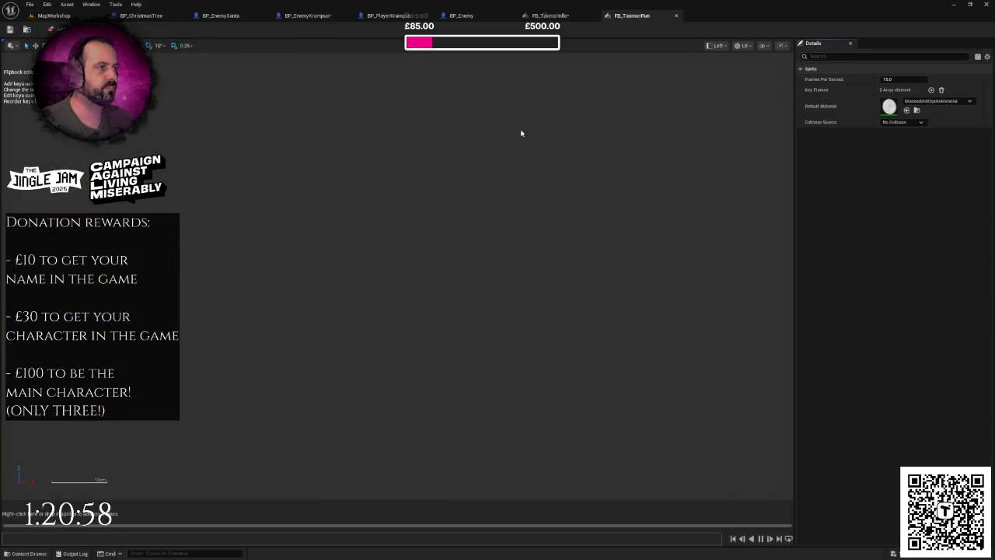
click(556, 16)
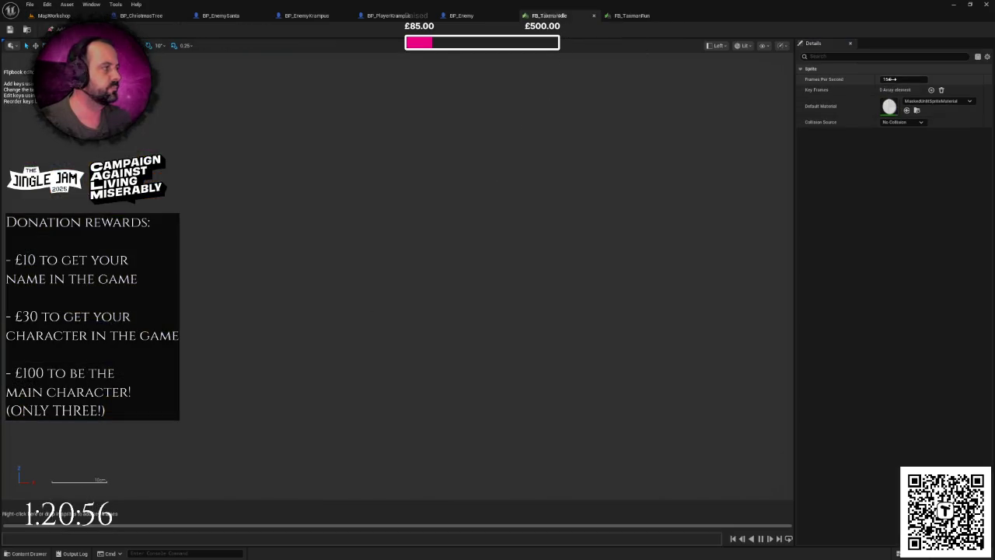
key(Return)
click(634, 15)
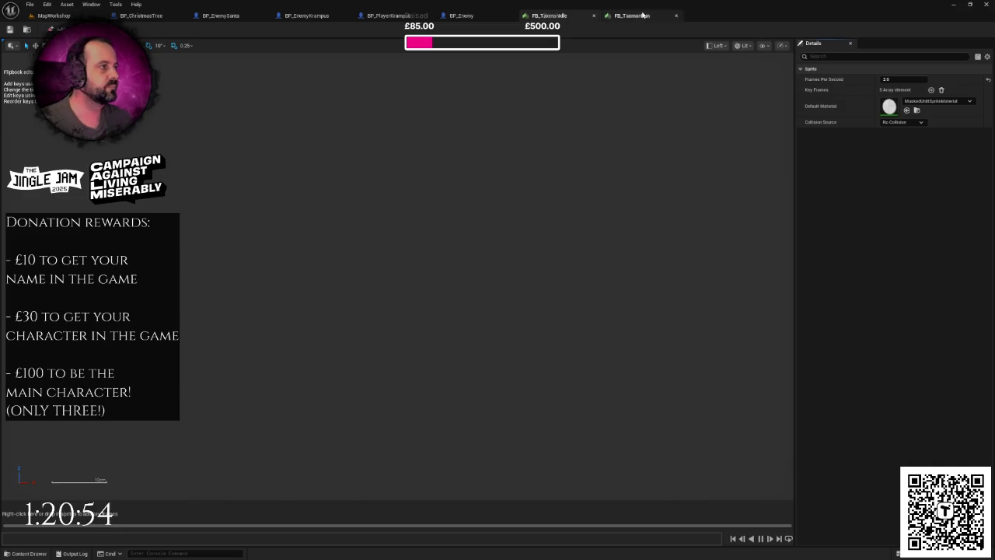
click(902, 79)
key(Return)
Step: Return to the MapWorkshop level and bring up the Content Drawer
click(53, 16)
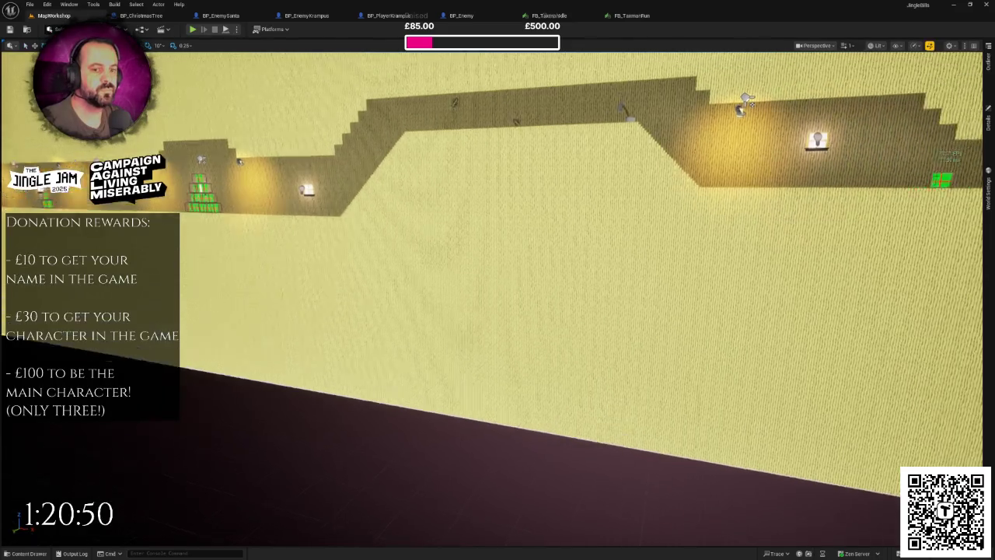
scroll(366, 275, down, 3)
scroll(366, 275, down, 5)
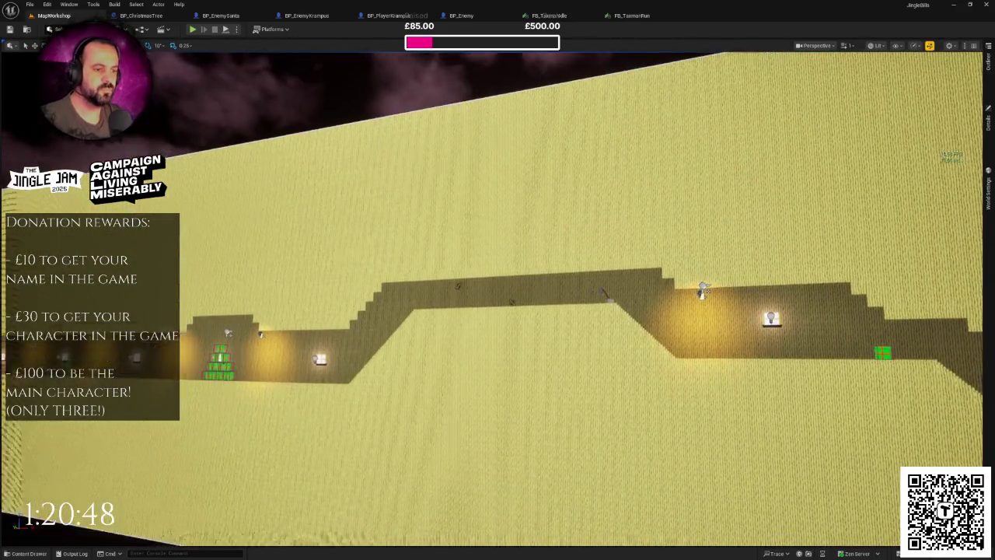
key(ctrl+space)
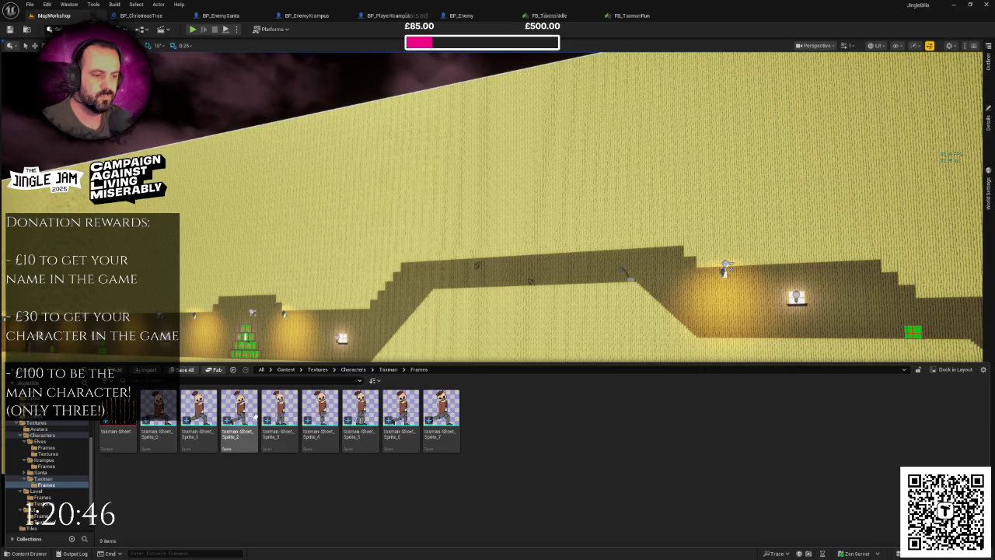